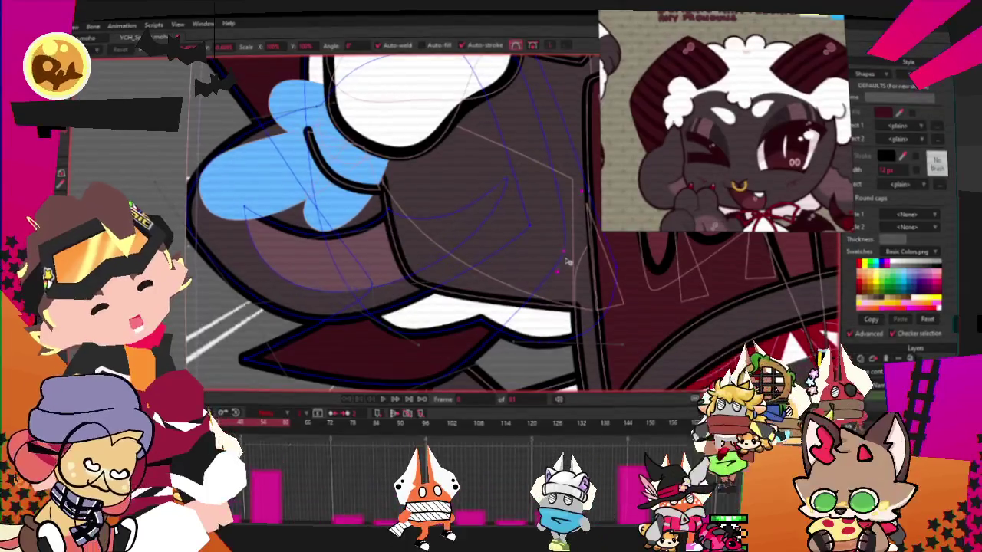
- Zoom in and out around the character's head to inspect the dark red shape behind it
{"action": "scroll", "coordinate": [468, 275], "scroll_direction": "down", "scroll_amount": 5}
{"action": "scroll", "coordinate": [459, 274], "scroll_direction": "up", "scroll_amount": 3}
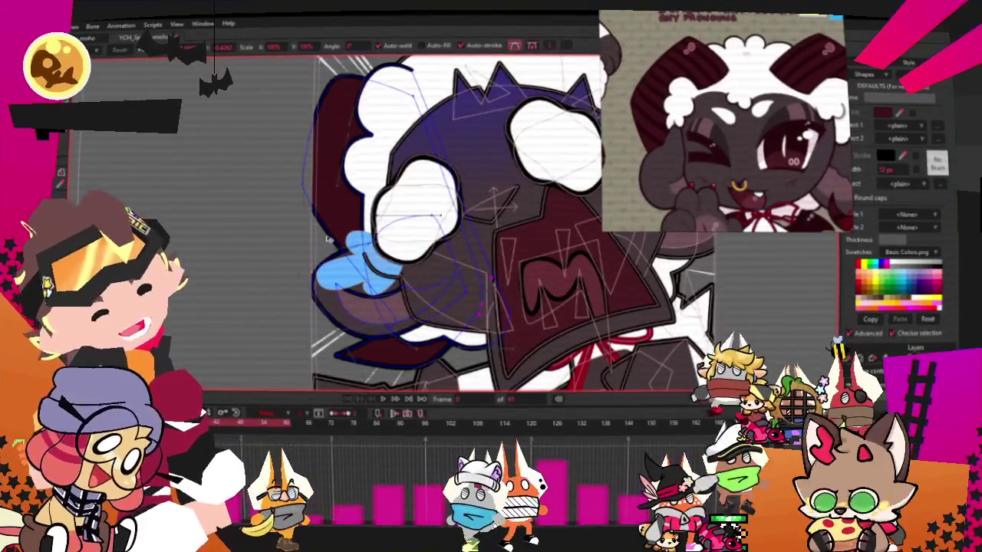
{"action": "scroll", "coordinate": [290, 195], "scroll_direction": "up", "scroll_amount": 2}
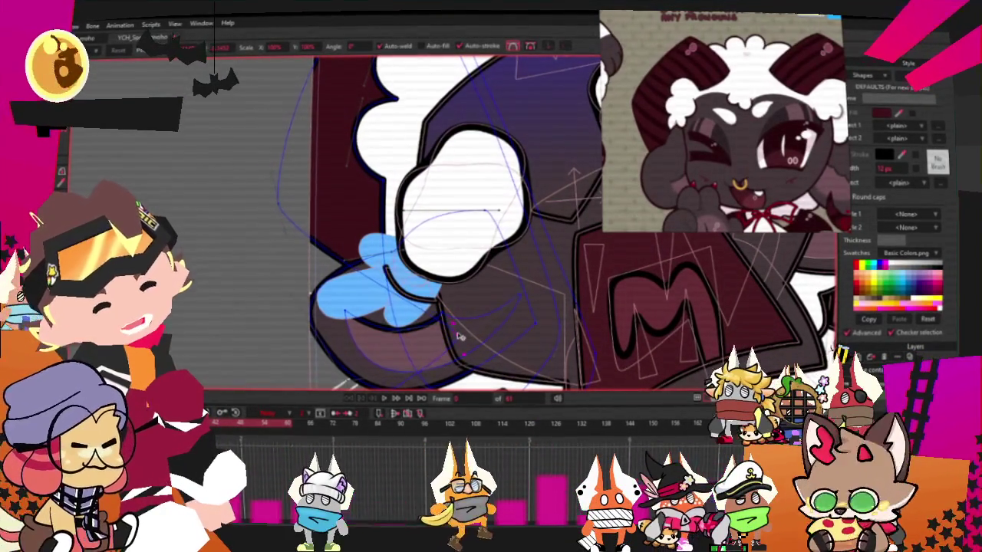
{"action": "scroll", "coordinate": [386, 286], "scroll_direction": "down", "scroll_amount": 1}
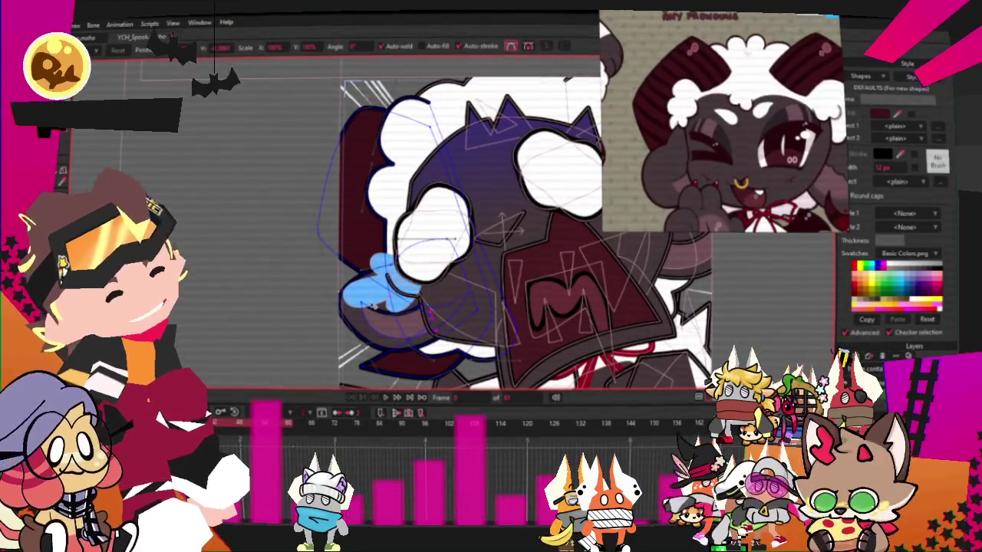
{"action": "scroll", "coordinate": [382, 230], "scroll_direction": "down", "scroll_amount": 1}
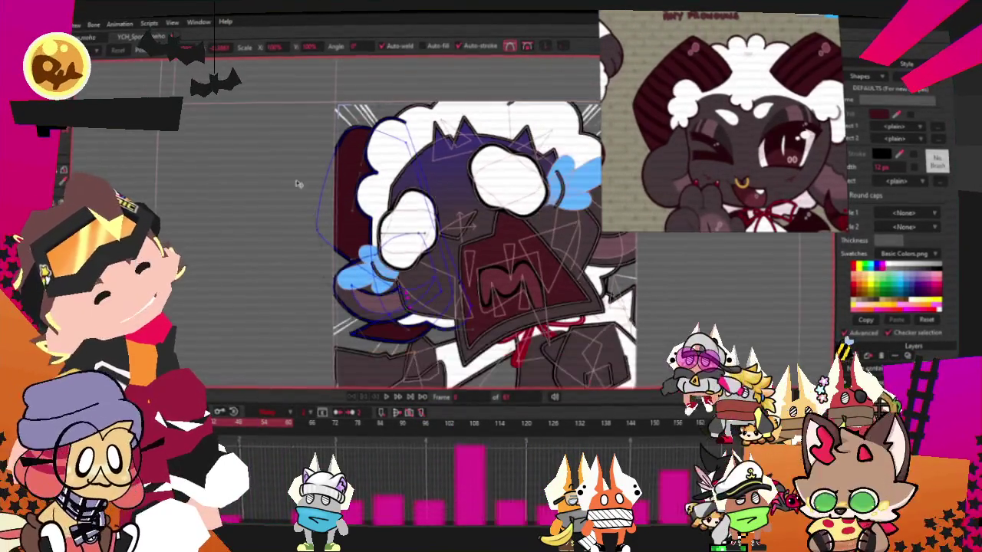
{"action": "scroll", "coordinate": [382, 230], "scroll_direction": "down", "scroll_amount": 2}
{"action": "scroll", "coordinate": [229, 150], "scroll_direction": "up", "scroll_amount": 3}
{"action": "scroll", "coordinate": [229, 150], "scroll_direction": "up", "scroll_amount": 2}
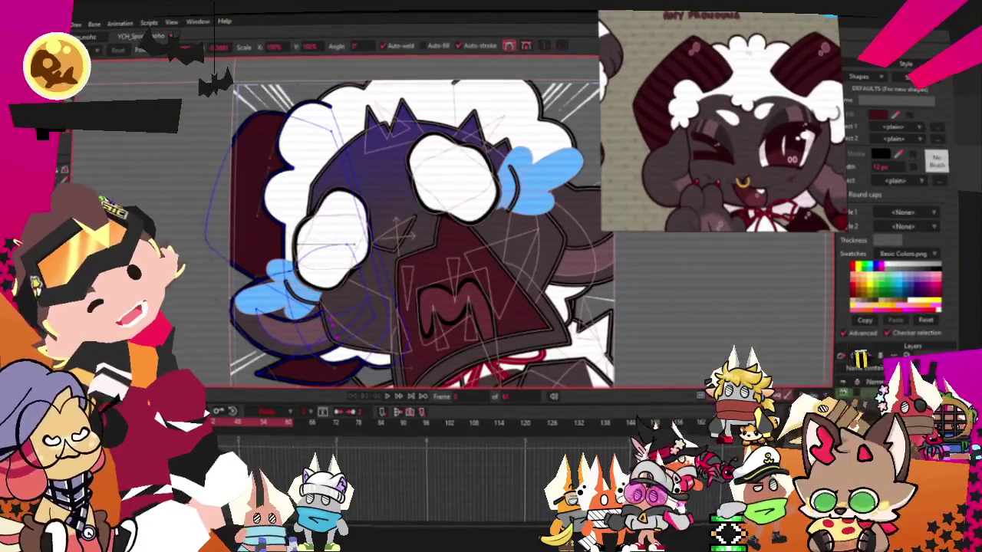
{"action": "scroll", "coordinate": [218, 141], "scroll_direction": "up", "scroll_amount": 1}
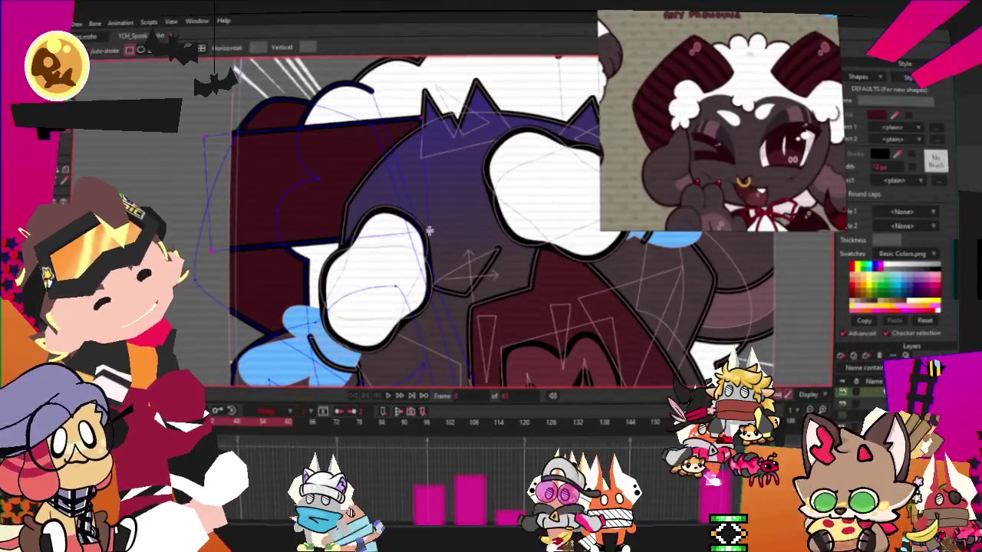
- Deselect the dark red shape and select every point of the character artwork with Ctrl+A
{"action": "key", "text": "q"}
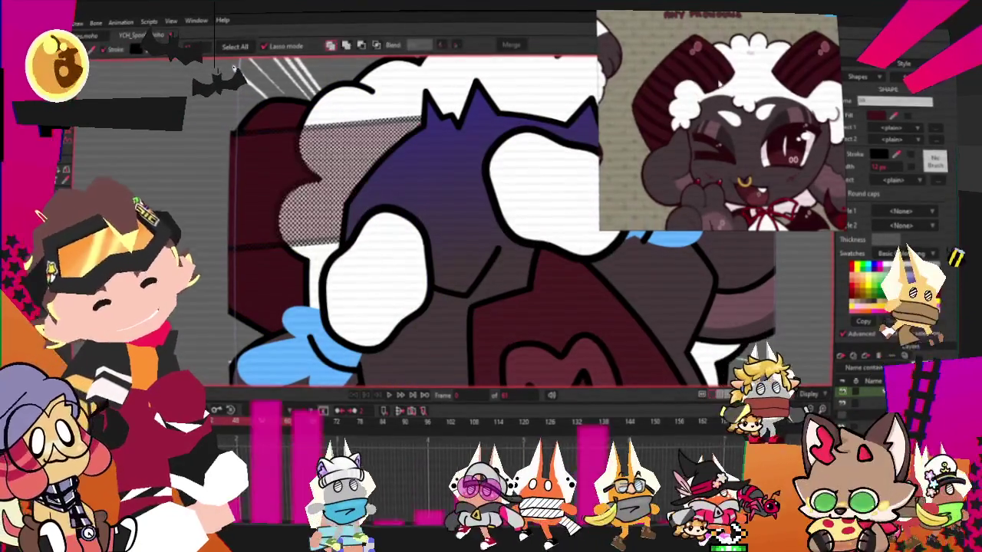
{"action": "scroll", "coordinate": [706, 65], "scroll_direction": "up", "scroll_amount": 3}
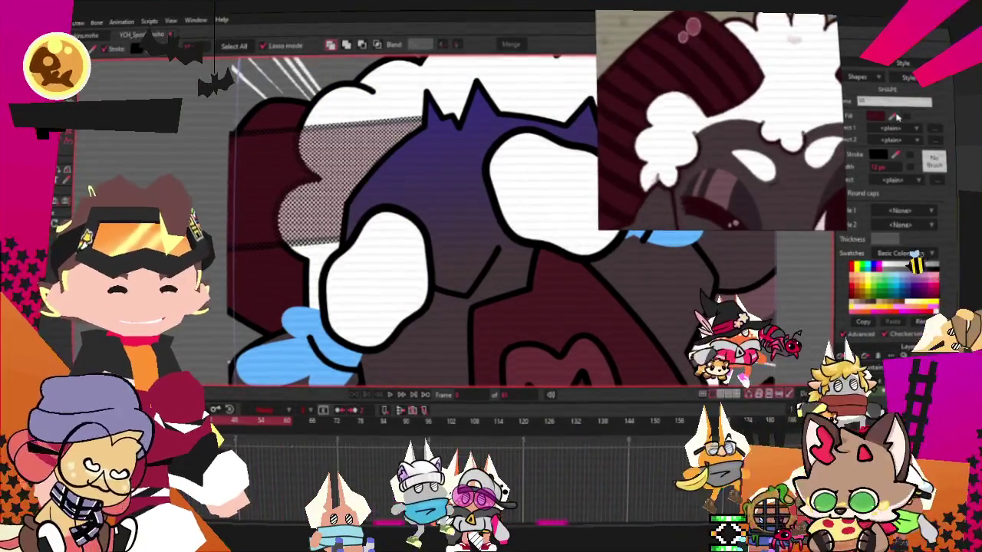
{"action": "left_click", "coordinate": [905, 253]}
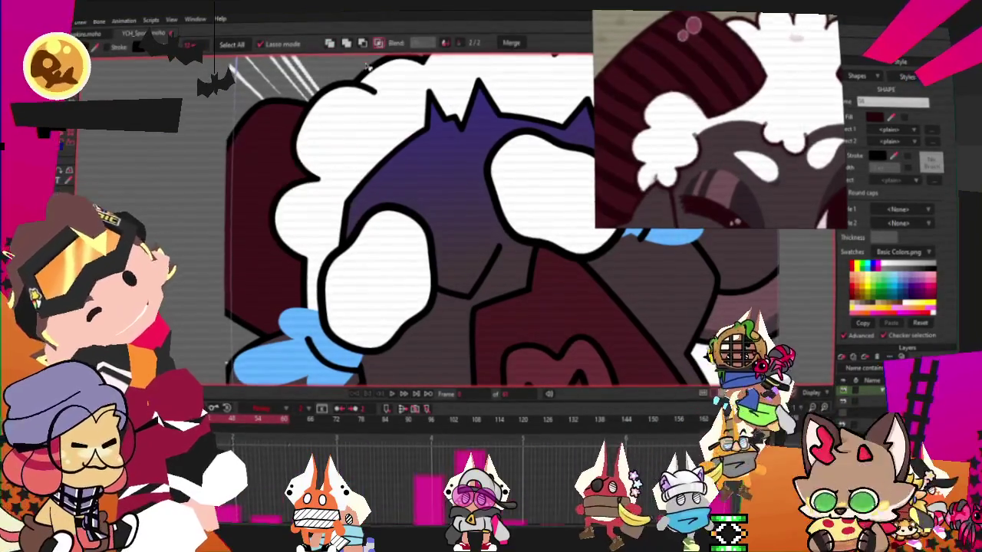
{"action": "left_click", "coordinate": [192, 113]}
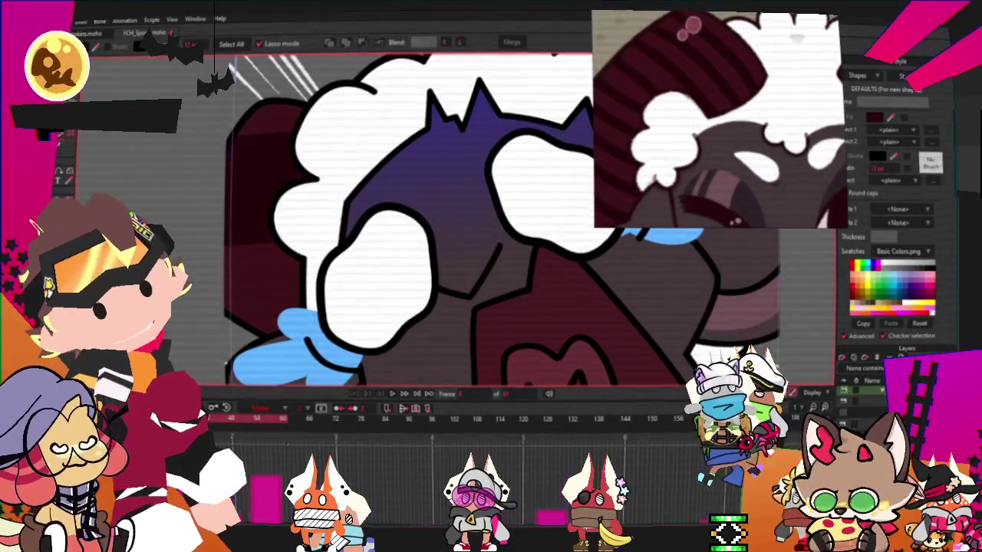
{"action": "key", "text": "ctrl+a"}
{"action": "key", "text": "t"}
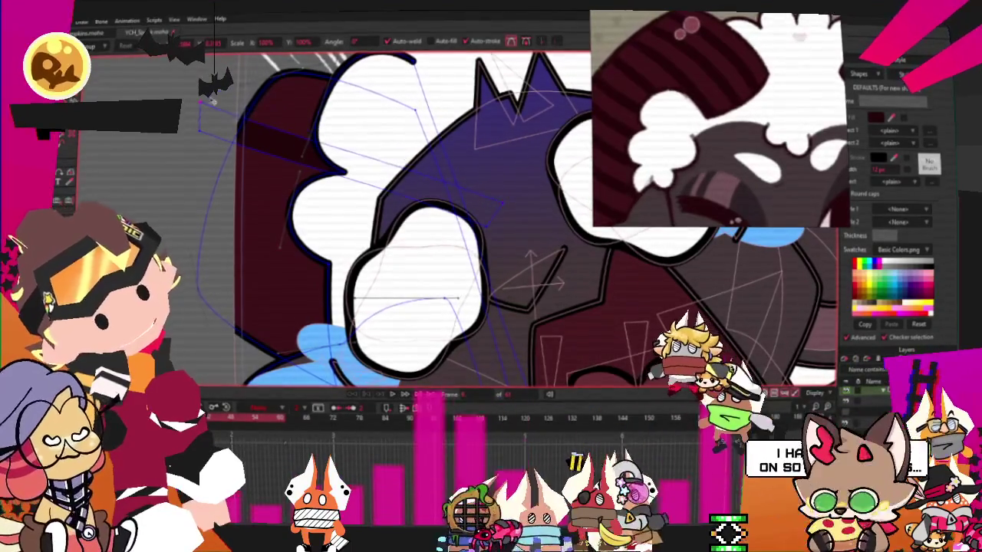
{"action": "scroll", "coordinate": [278, 101], "scroll_direction": "down", "scroll_amount": 3}
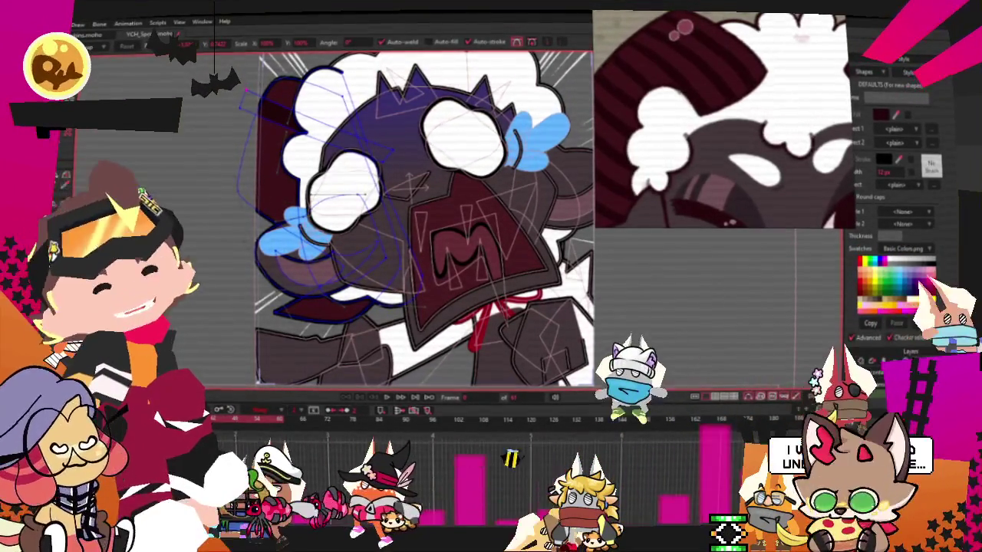
- Switch to the Add Point tool and zoom to check the whole character and its face
{"action": "key", "text": "a"}
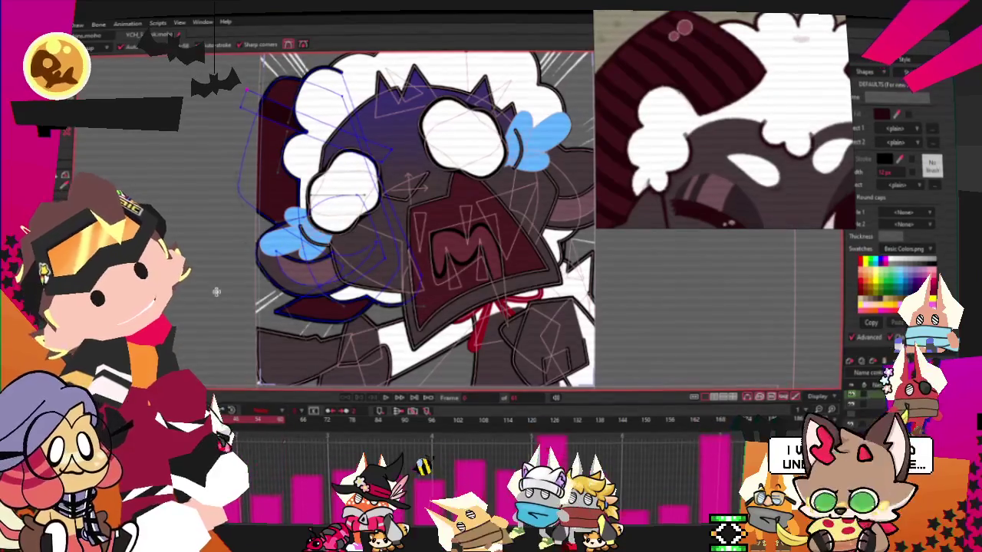
{"action": "scroll", "coordinate": [380, 304], "scroll_direction": "up", "scroll_amount": 2}
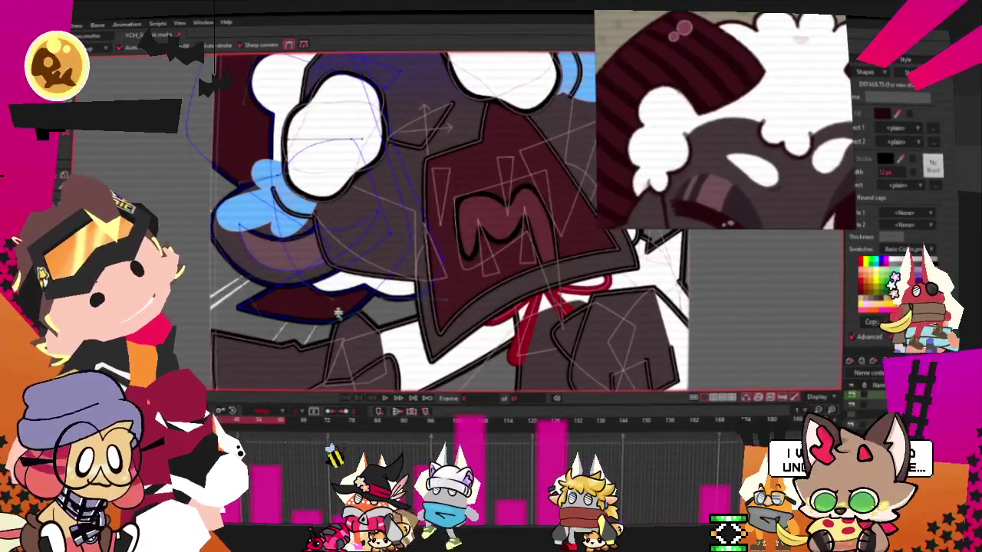
{"action": "scroll", "coordinate": [323, 257], "scroll_direction": "up", "scroll_amount": 2}
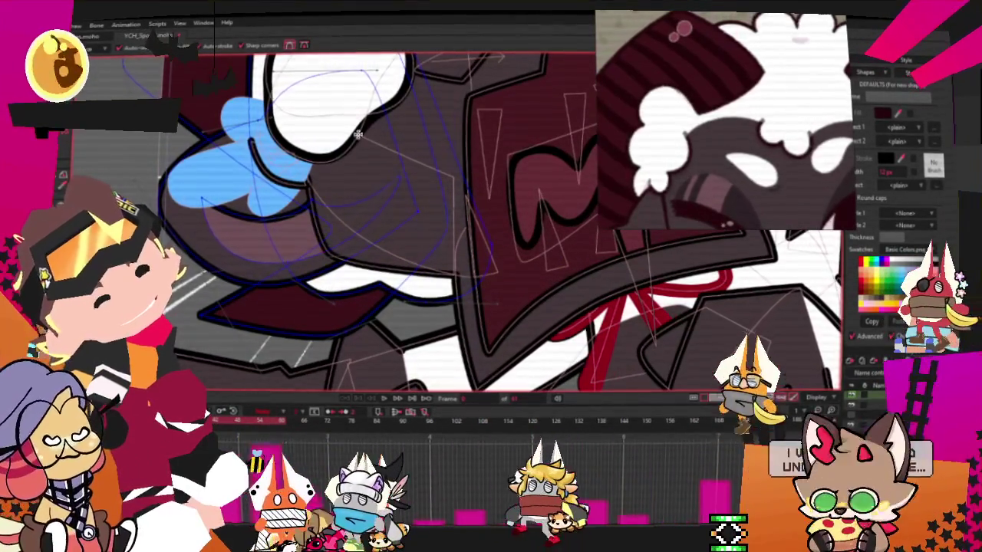
{"action": "scroll", "coordinate": [323, 257], "scroll_direction": "down", "scroll_amount": 2}
{"action": "scroll", "coordinate": [365, 159], "scroll_direction": "up", "scroll_amount": 2}
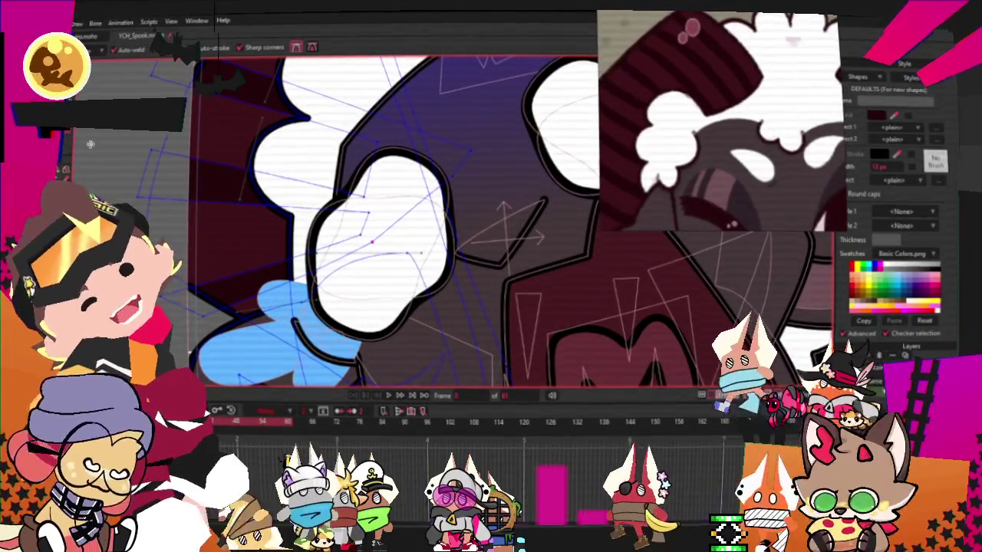
{"action": "key", "text": "t"}
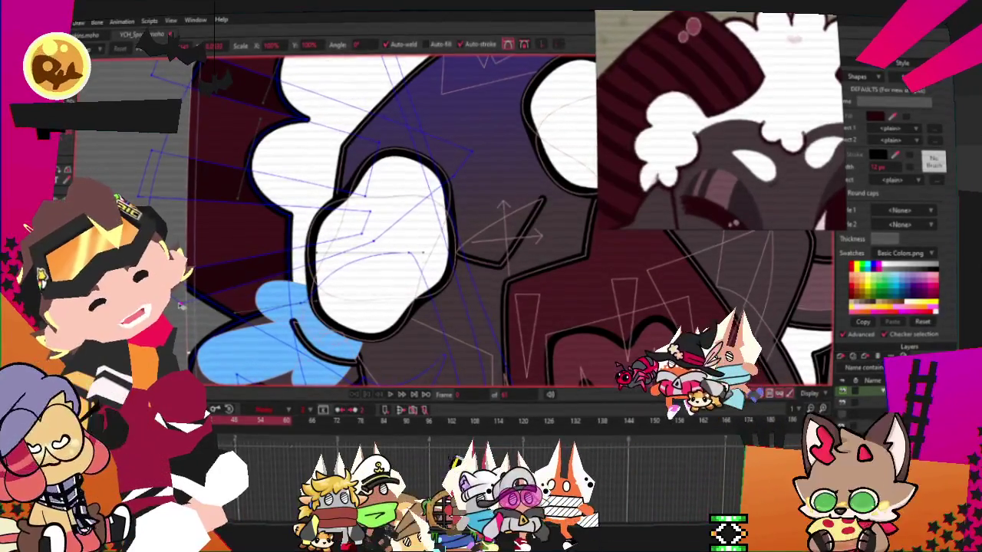
- Select a single curve point on the character's face, zooming in to inspect it
{"action": "left_click", "coordinate": [388, 245]}
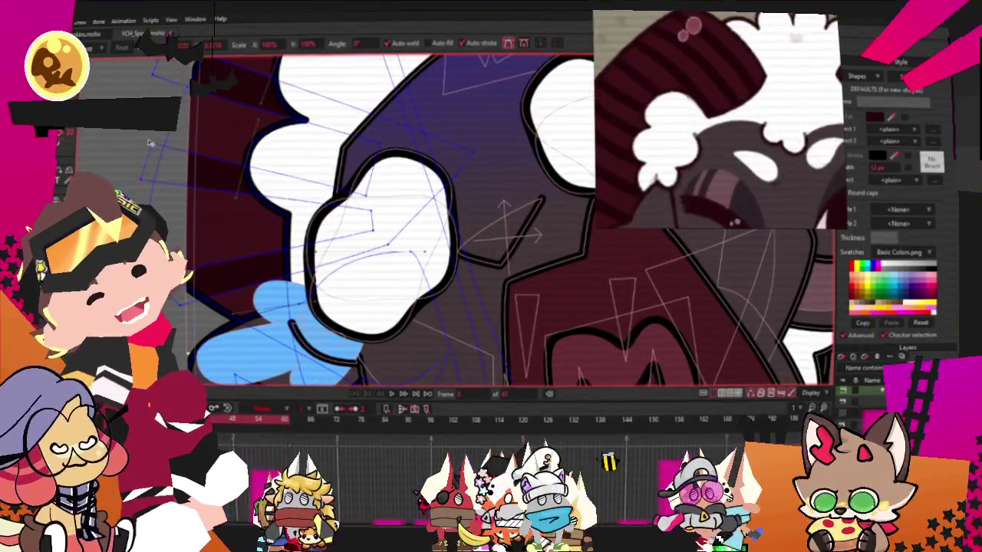
{"action": "scroll", "coordinate": [262, 211], "scroll_direction": "down", "scroll_amount": 3}
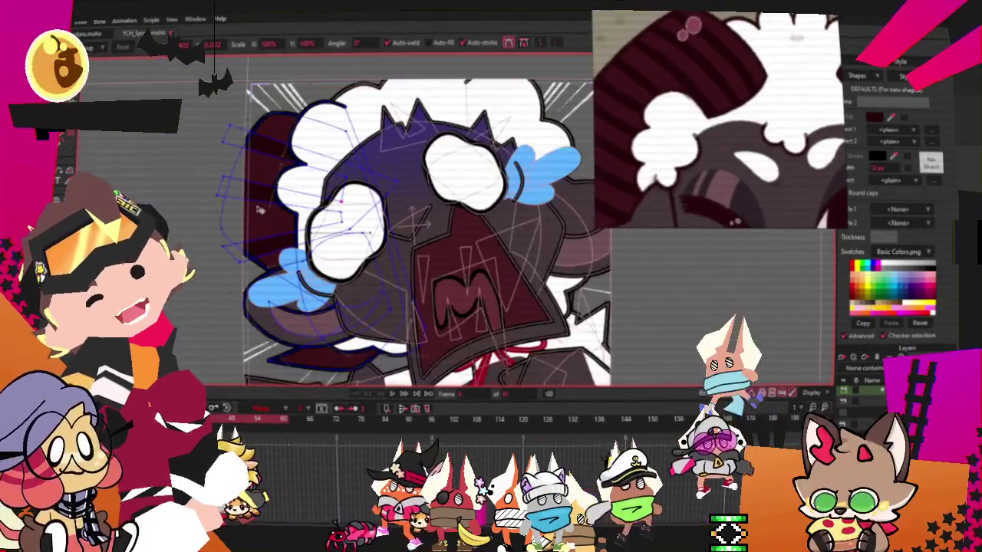
{"action": "scroll", "coordinate": [391, 203], "scroll_direction": "up", "scroll_amount": 3}
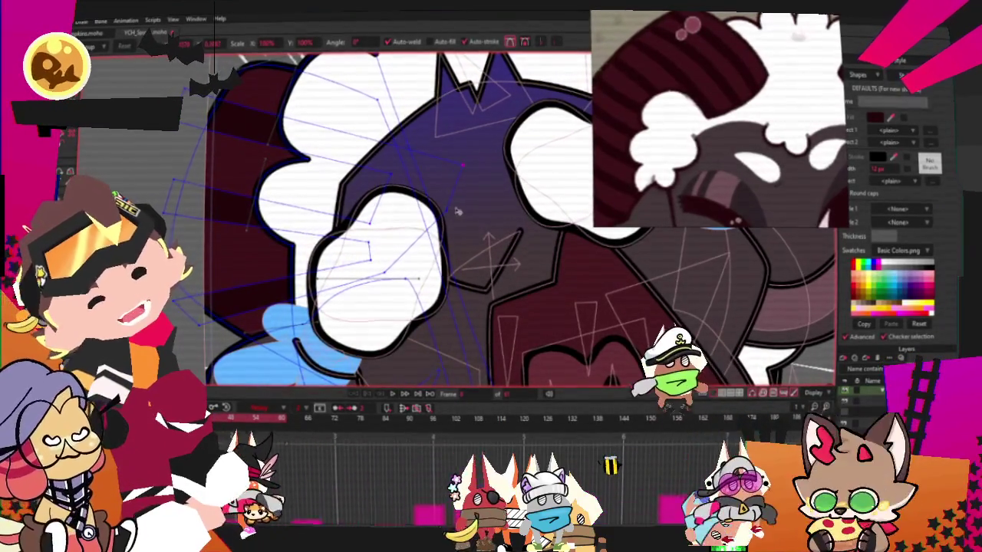
{"action": "scroll", "coordinate": [458, 212], "scroll_direction": "down", "scroll_amount": 2}
{"action": "scroll", "coordinate": [441, 157], "scroll_direction": "up", "scroll_amount": 2}
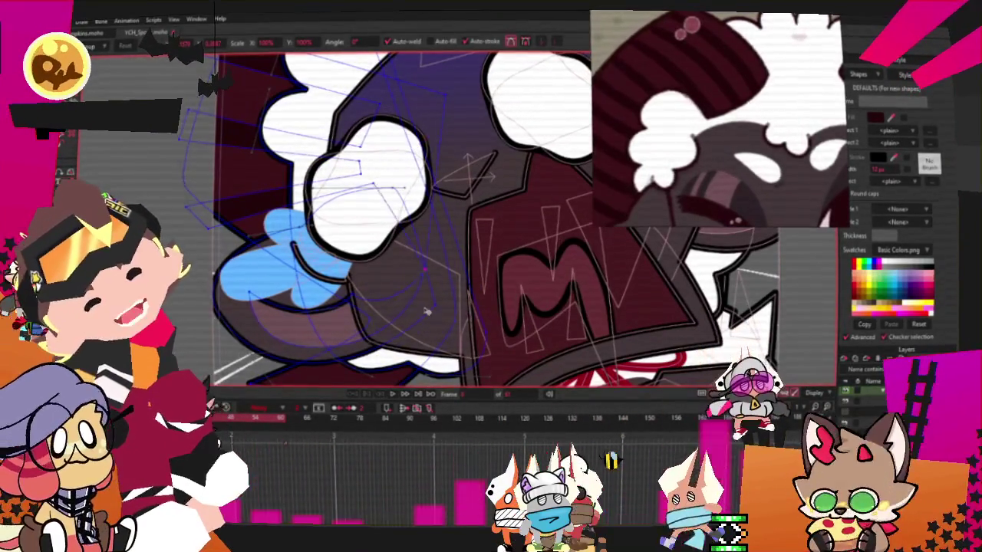
{"action": "scroll", "coordinate": [277, 328], "scroll_direction": "down", "scroll_amount": 3}
{"action": "scroll", "coordinate": [330, 368], "scroll_direction": "up", "scroll_amount": 3}
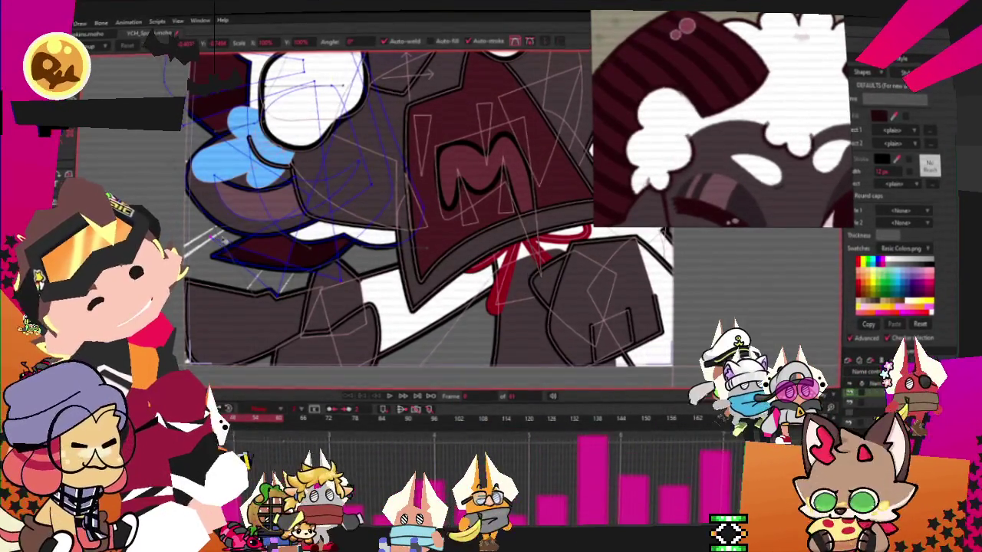
{"action": "scroll", "coordinate": [231, 222], "scroll_direction": "down", "scroll_amount": 2}
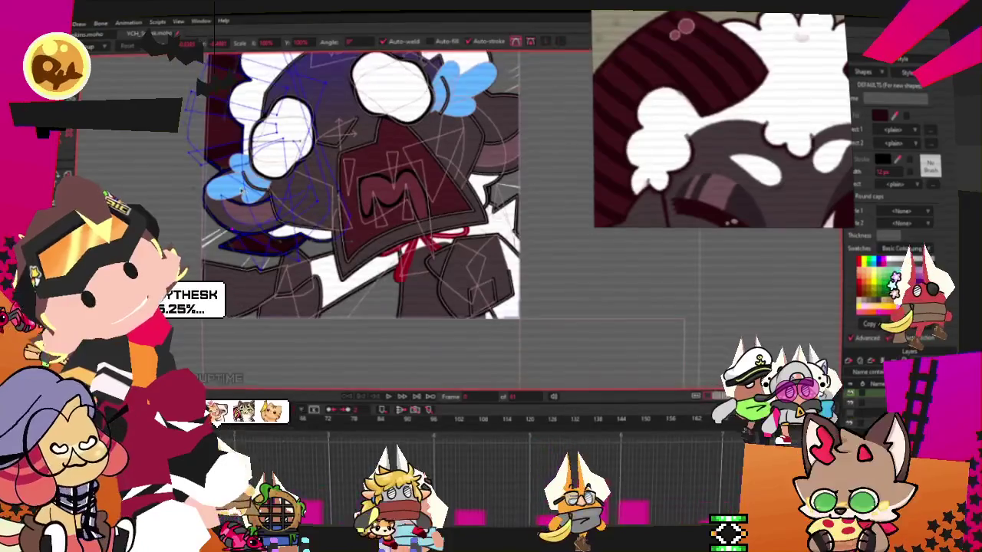
{"action": "scroll", "coordinate": [234, 255], "scroll_direction": "up", "scroll_amount": 2}
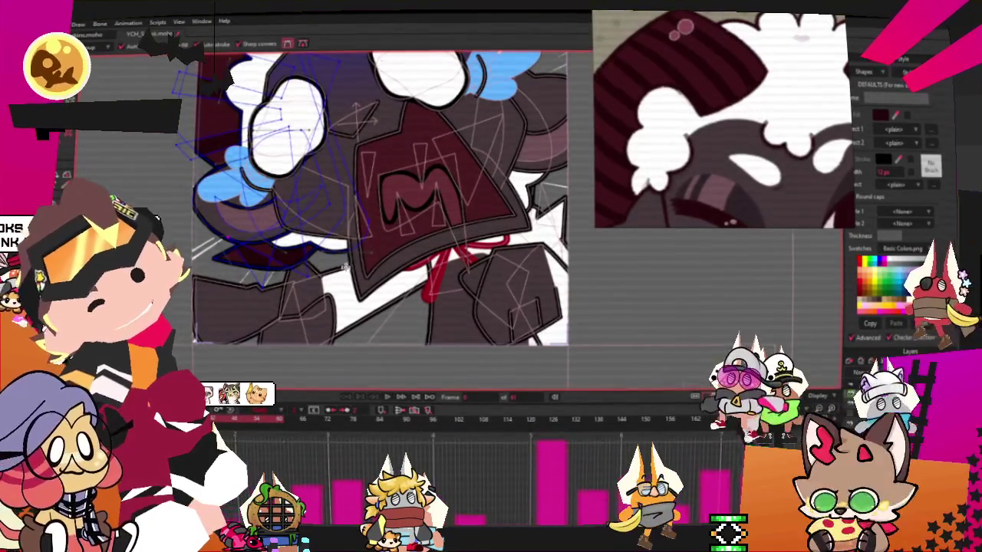
{"action": "scroll", "coordinate": [335, 268], "scroll_direction": "up", "scroll_amount": 1}
{"action": "scroll", "coordinate": [341, 295], "scroll_direction": "up", "scroll_amount": 1}
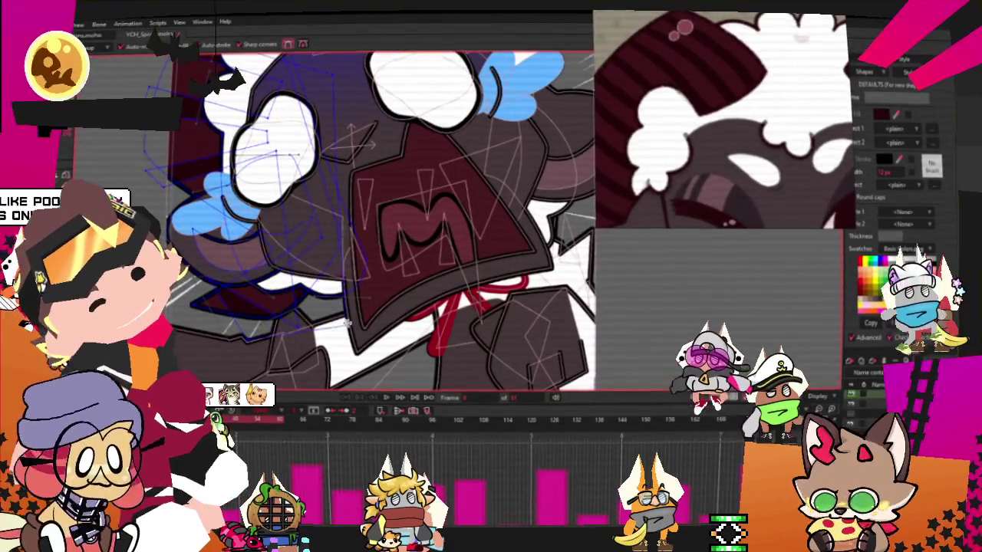
{"action": "scroll", "coordinate": [332, 248], "scroll_direction": "down", "scroll_amount": 1}
{"action": "scroll", "coordinate": [332, 248], "scroll_direction": "up", "scroll_amount": 1}
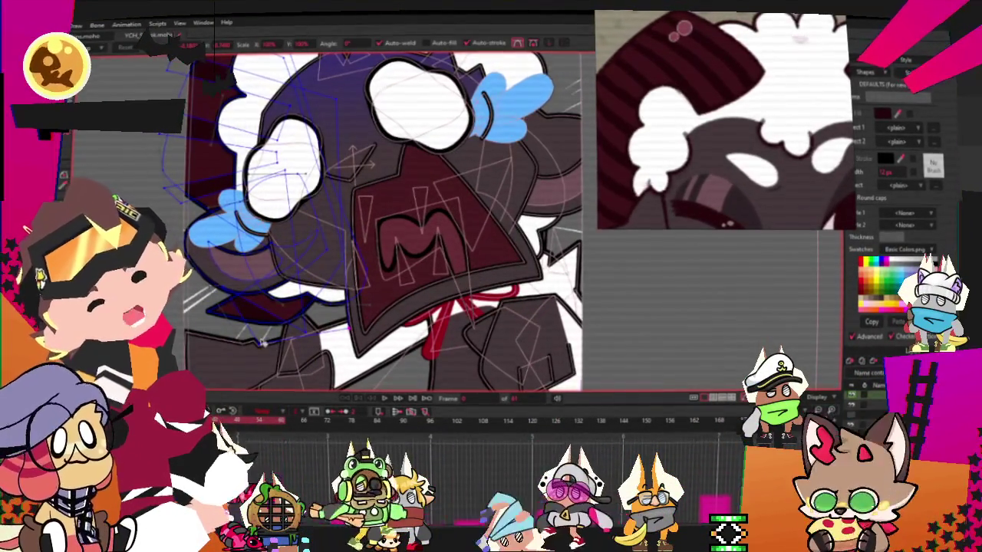
{"action": "scroll", "coordinate": [262, 350], "scroll_direction": "up", "scroll_amount": 1}
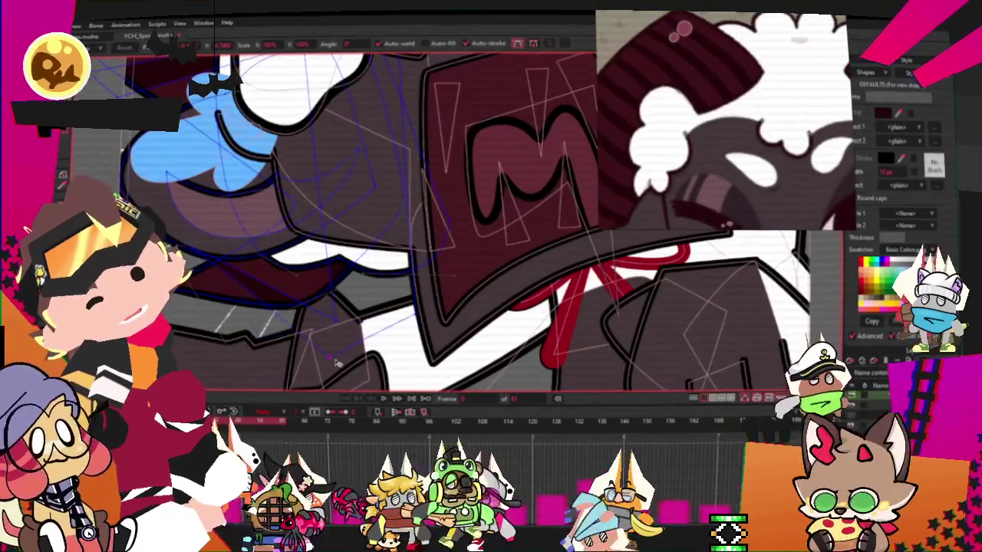
- Try Add Point, return to Transform Points, and zoom out to the full figure
{"action": "key", "text": "a"}
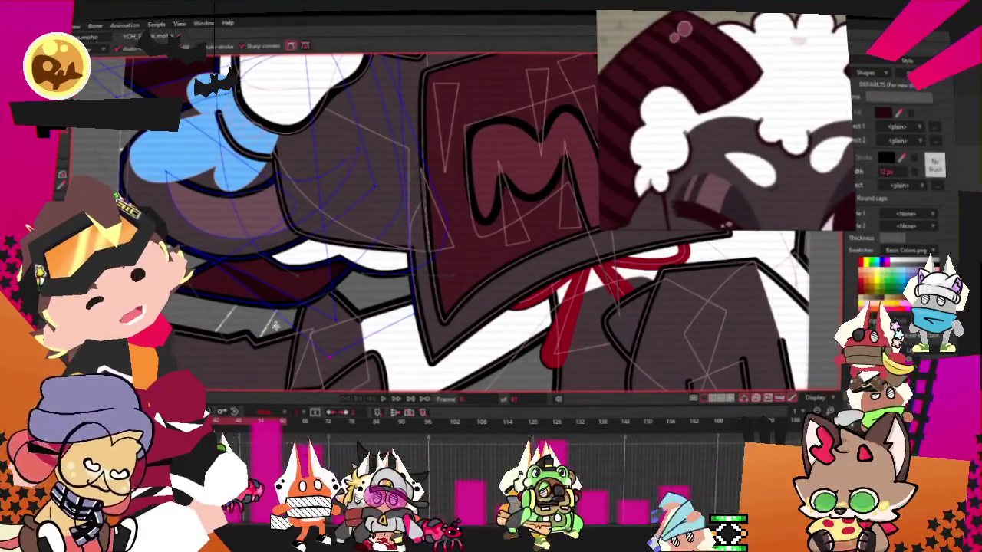
{"action": "key", "text": "t"}
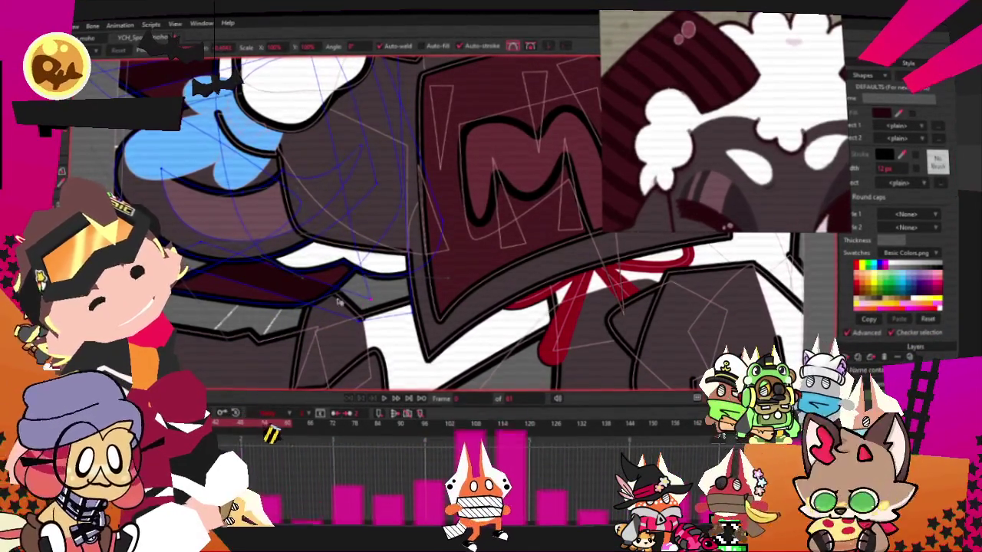
{"action": "scroll", "coordinate": [349, 304], "scroll_direction": "down", "scroll_amount": 5}
{"action": "scroll", "coordinate": [381, 367], "scroll_direction": "down", "scroll_amount": 1}
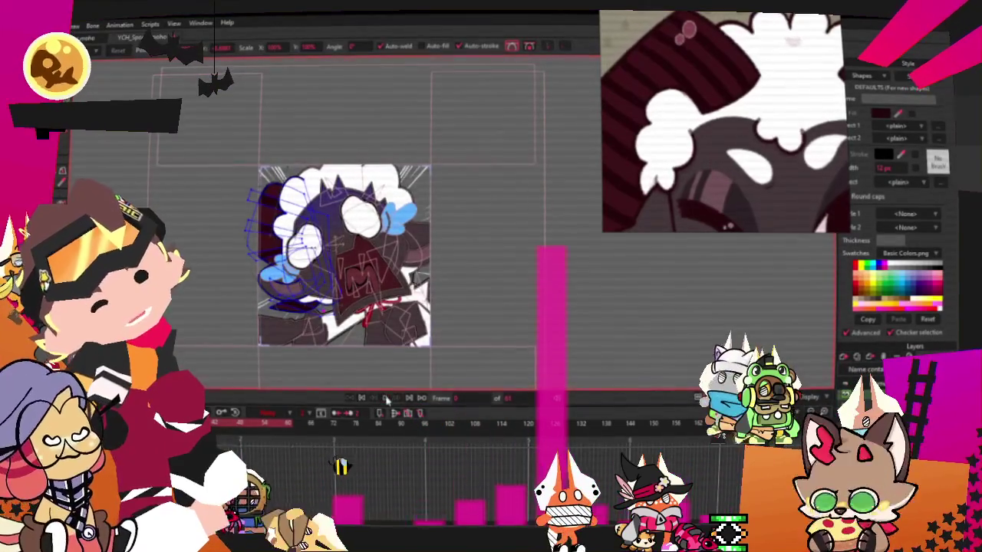
- Play the timeline to watch the masked face's mouth cycle through its shapes
{"action": "left_click", "coordinate": [387, 401]}
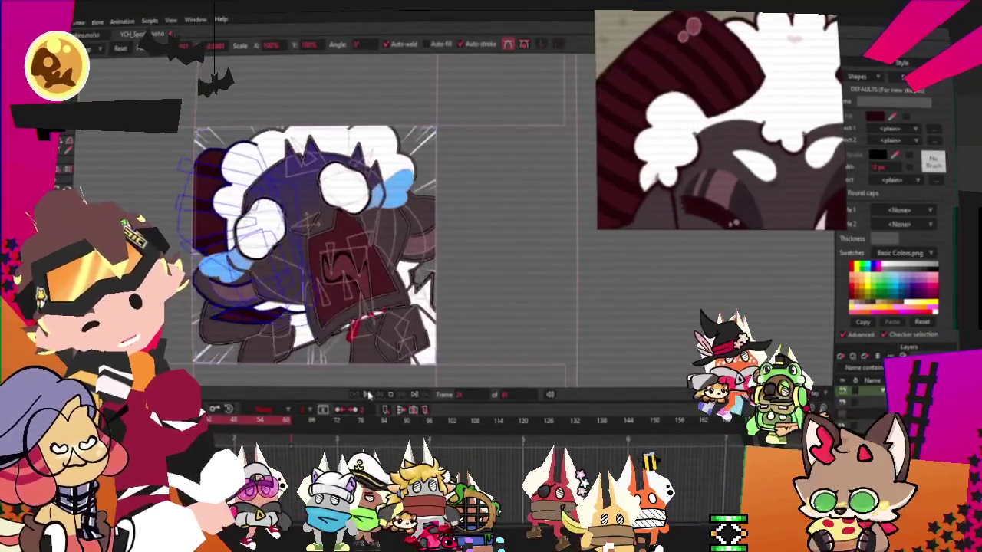
{"action": "scroll", "coordinate": [360, 245], "scroll_direction": "up", "scroll_amount": 2}
- Drag the dark red shape behind the head up and right toward the canvas's top-right corner
{"action": "key", "text": "g"}
{"action": "scroll", "coordinate": [218, 163], "scroll_direction": "up", "scroll_amount": 2}
{"action": "scroll", "coordinate": [218, 164], "scroll_direction": "down", "scroll_amount": 2}
{"action": "scroll", "coordinate": [218, 163], "scroll_direction": "down", "scroll_amount": 2}
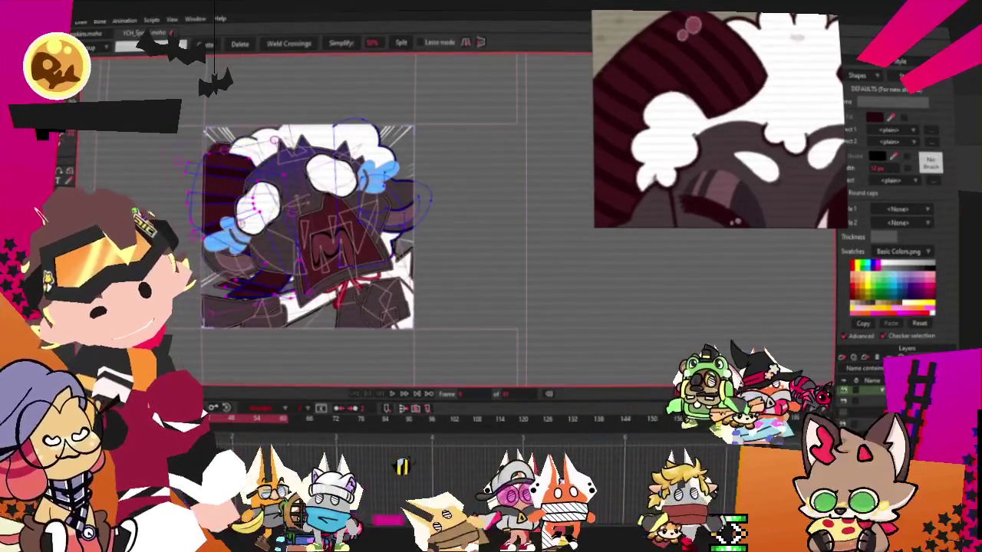
{"action": "key", "text": "t"}
{"action": "scroll", "coordinate": [313, 142], "scroll_direction": "up", "scroll_amount": 2}
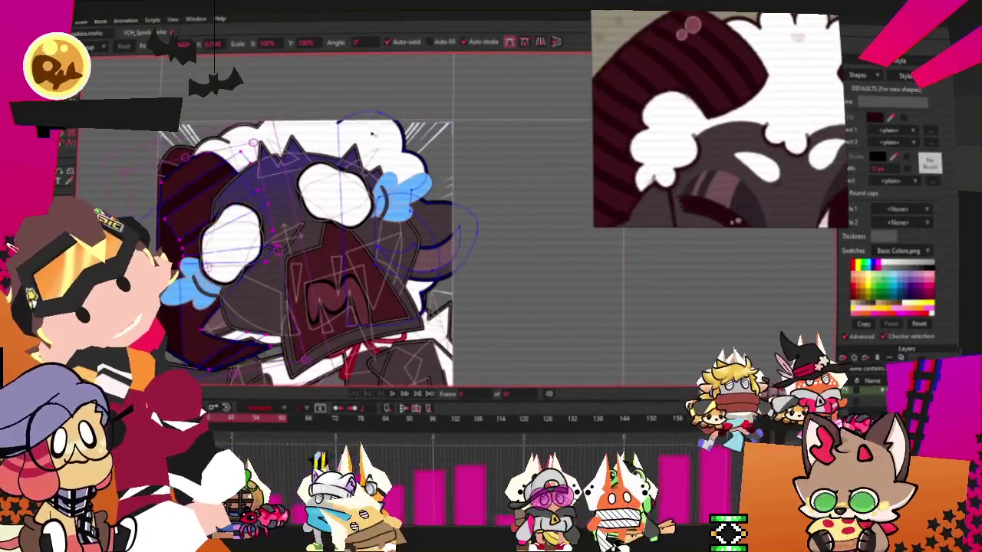
{"action": "key", "text": "ctrl+z"}
{"action": "left_click_drag", "start_coordinate": [424, 172], "coordinate": [443, 156]}
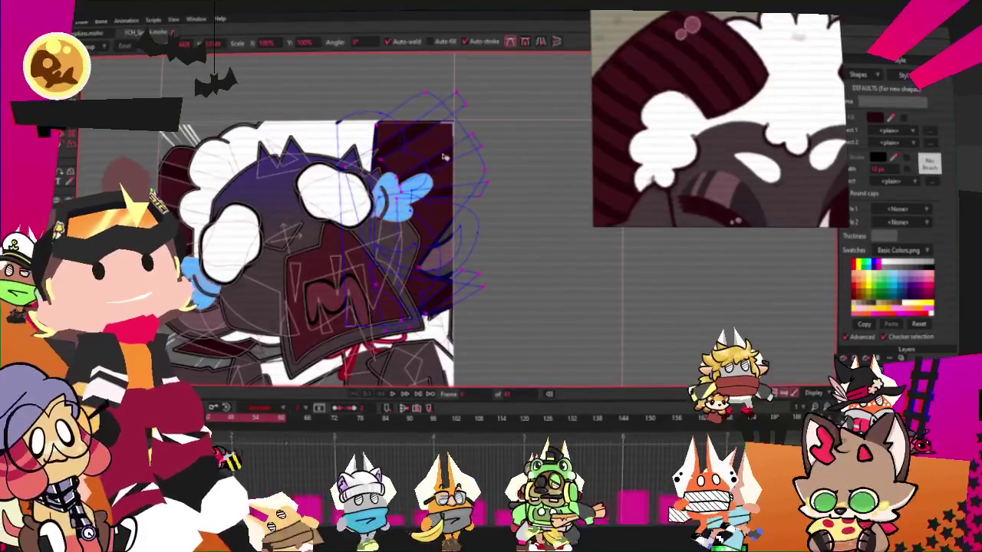
{"action": "key", "text": "g"}
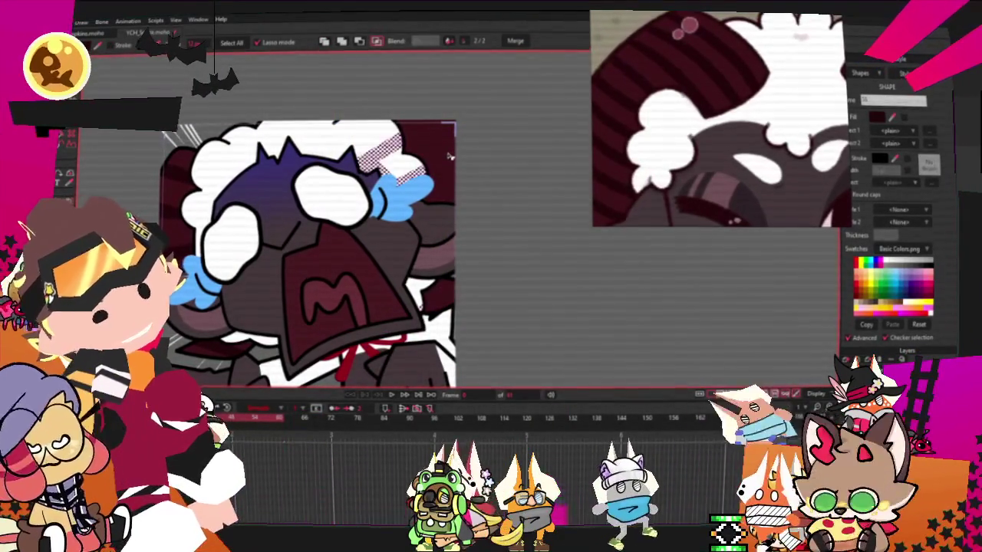
- Draw a small dark rectangle over the upper left of the purple hood
{"action": "scroll", "coordinate": [453, 191], "scroll_direction": "down", "scroll_amount": 3}
{"action": "scroll", "coordinate": [462, 229], "scroll_direction": "up", "scroll_amount": 3}
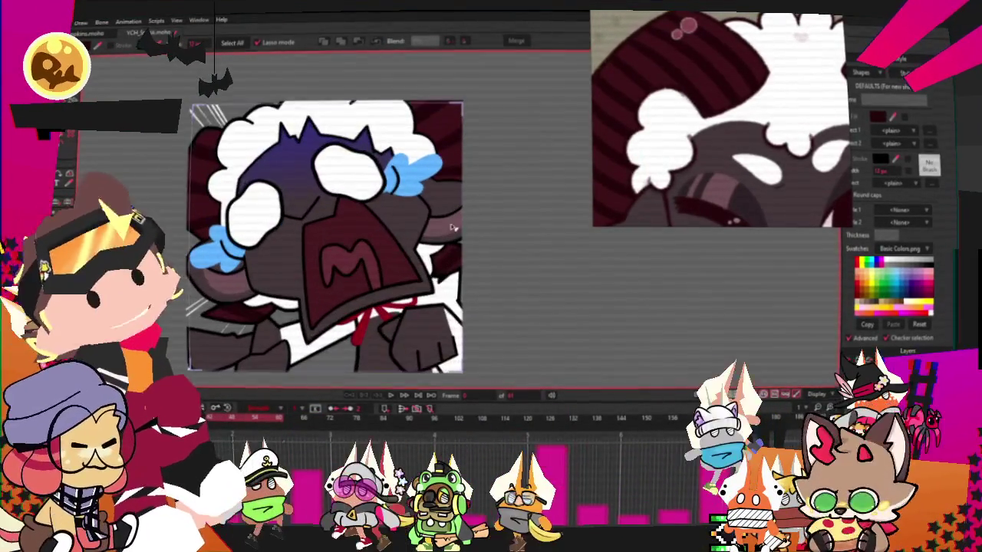
{"action": "scroll", "coordinate": [326, 237], "scroll_direction": "down", "scroll_amount": 2}
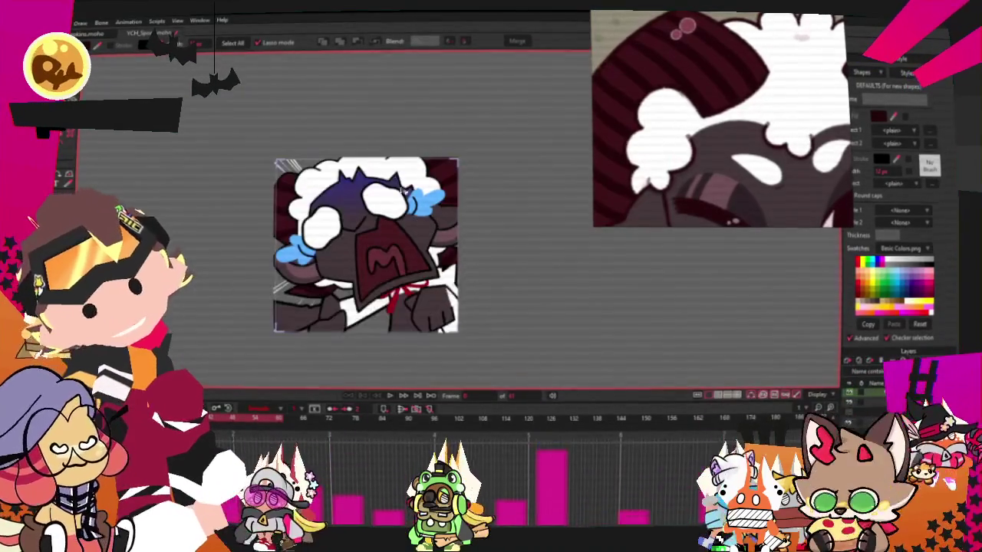
{"action": "scroll", "coordinate": [361, 268], "scroll_direction": "up", "scroll_amount": 4}
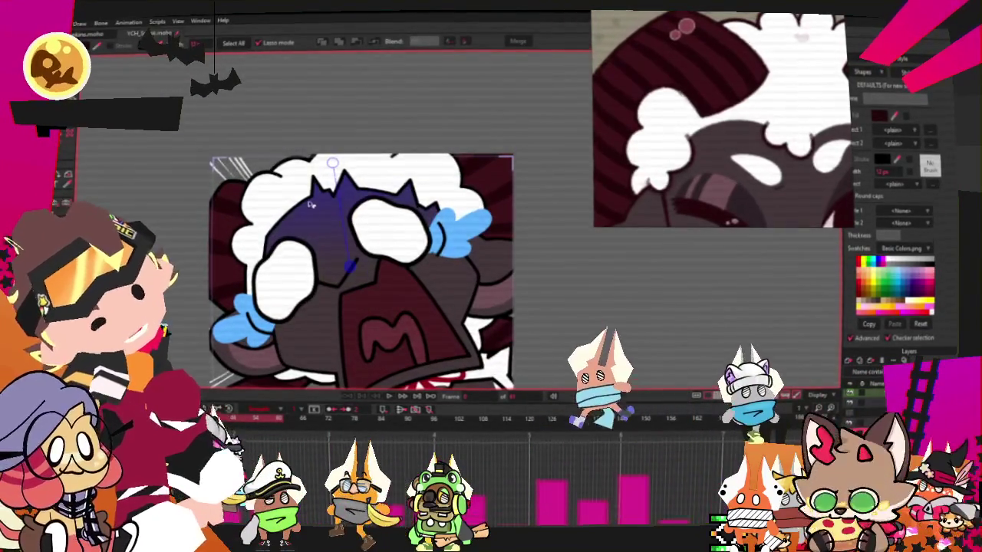
{"action": "scroll", "coordinate": [299, 210], "scroll_direction": "up", "scroll_amount": 3}
{"action": "left_click", "coordinate": [57, 198]}
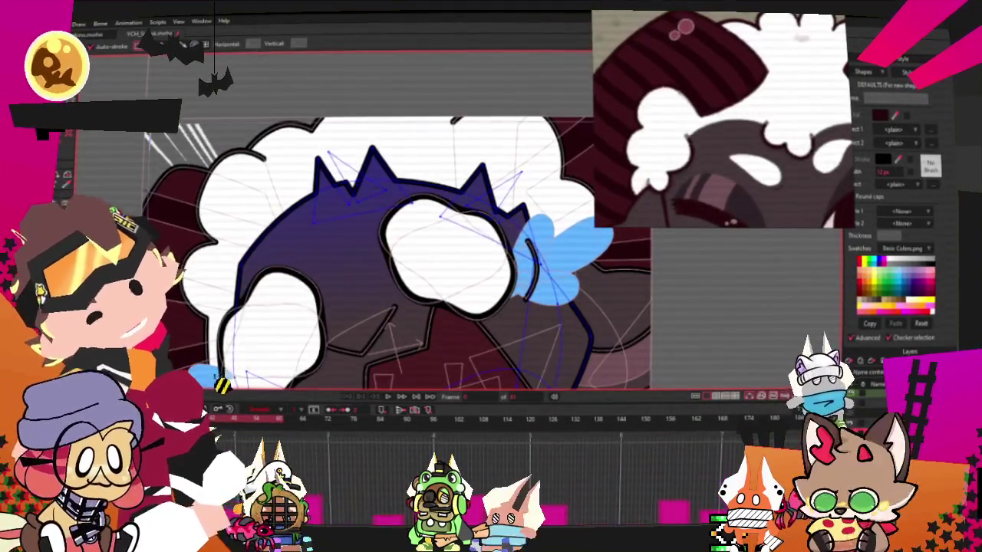
{"action": "scroll", "coordinate": [434, 177], "scroll_direction": "up", "scroll_amount": 2}
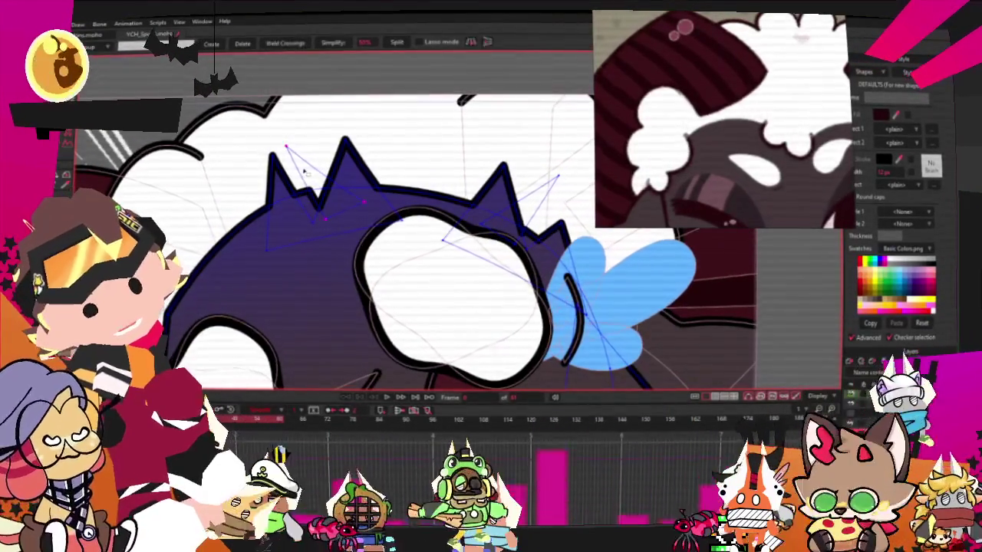
{"action": "key", "text": "t"}
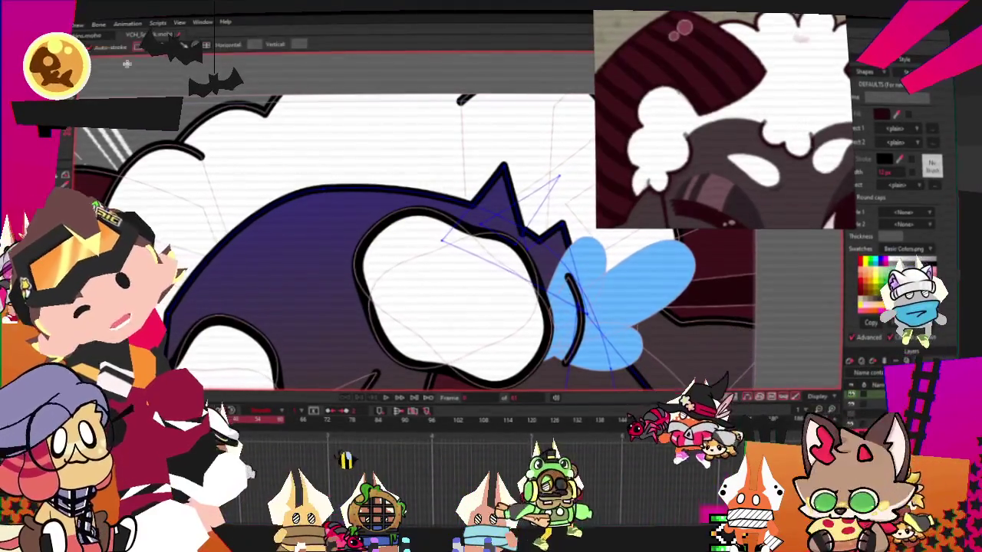
{"action": "mouse_move", "coordinate": [244, 187]}
{"action": "left_mouse_down"}
{"action": "mouse_move", "coordinate": [306, 230]}
{"action": "mouse_move", "coordinate": [340, 239]}
{"action": "left_mouse_up"}
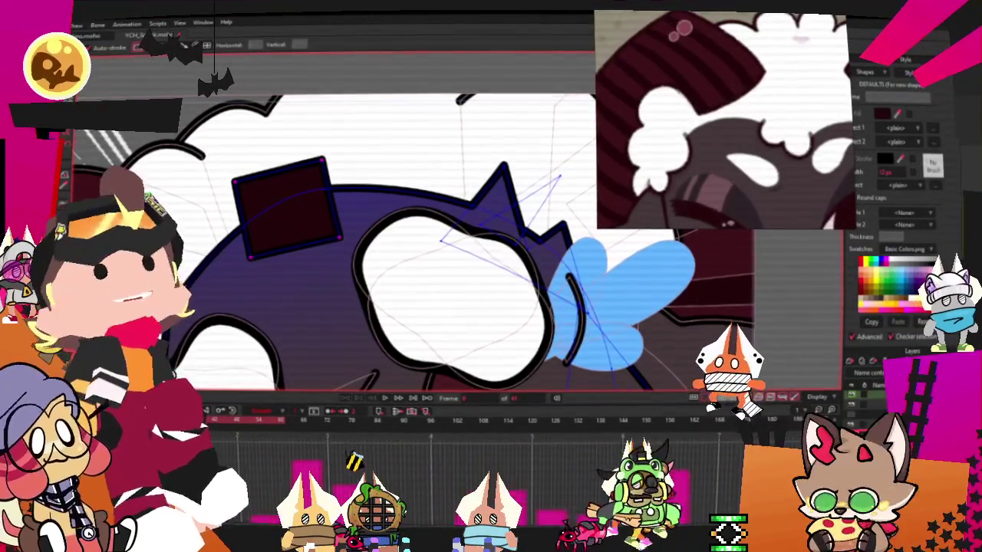
- Select the new rectangle's points and round its corners into a pale pink oval blob
{"action": "key", "text": "g"}
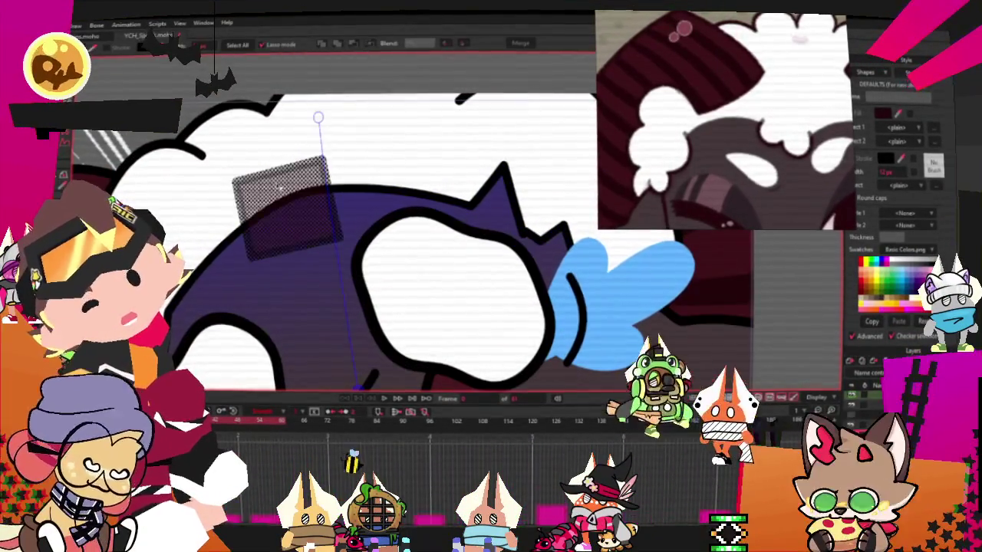
{"action": "left_click", "coordinate": [356, 43]}
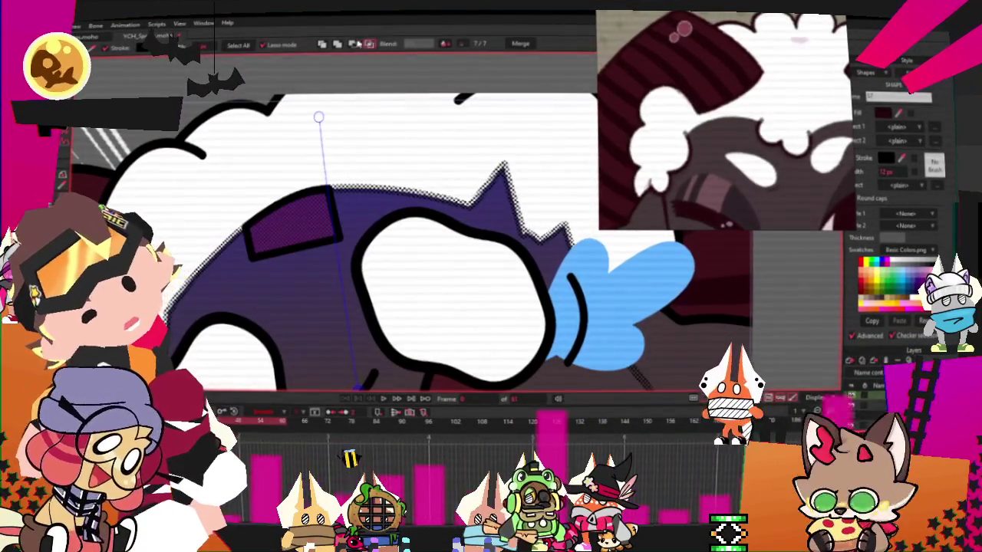
{"action": "left_click", "coordinate": [253, 238]}
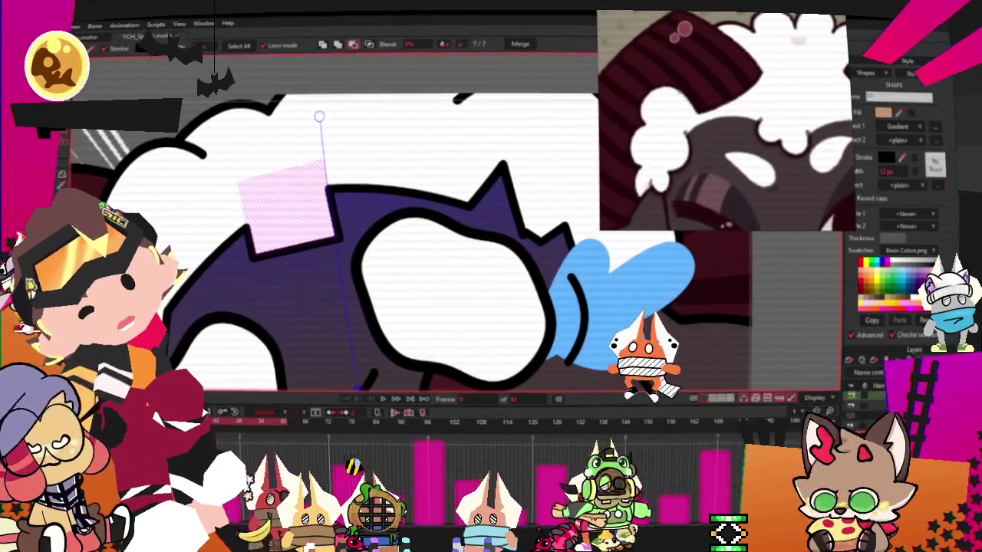
{"action": "key", "text": "ctrl+w"}
{"action": "key", "text": "t"}
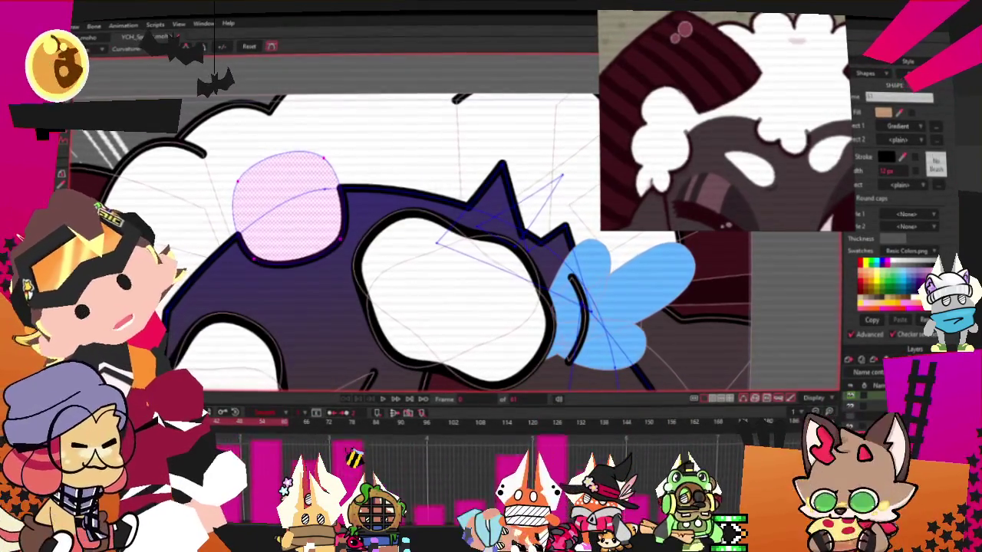
{"action": "scroll", "coordinate": [363, 253], "scroll_direction": "up", "scroll_amount": 2}
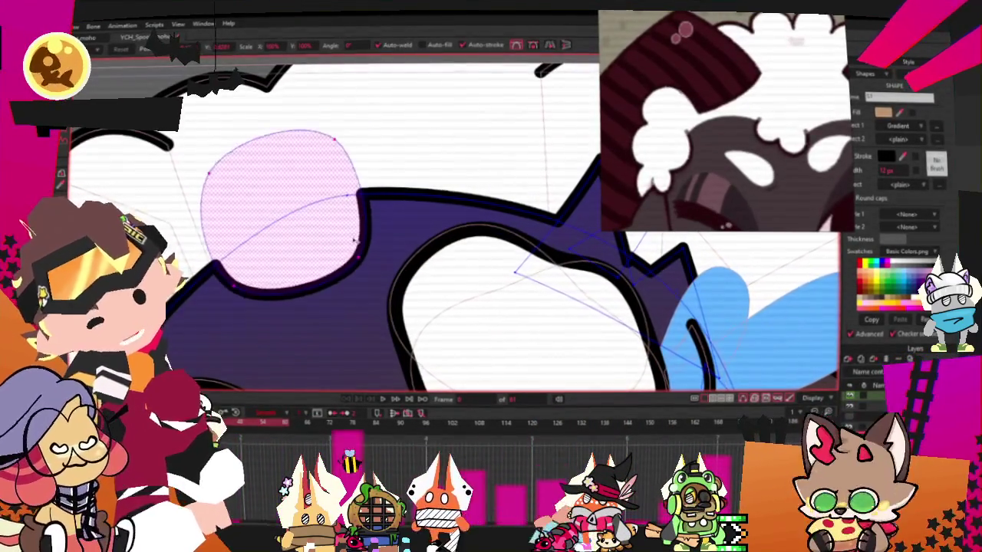
- Drag the hood's upper-left outline points and curve handles into rounded, scalloped bumps
{"action": "left_click_drag", "start_coordinate": [272, 162], "coordinate": [259, 132]}
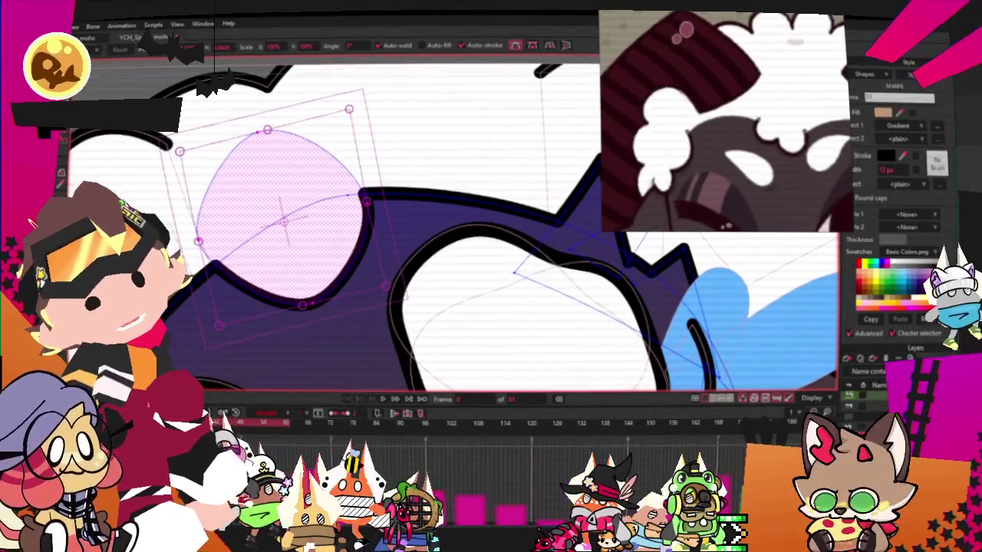
{"action": "key", "text": "a"}
{"action": "left_click", "coordinate": [317, 290]}
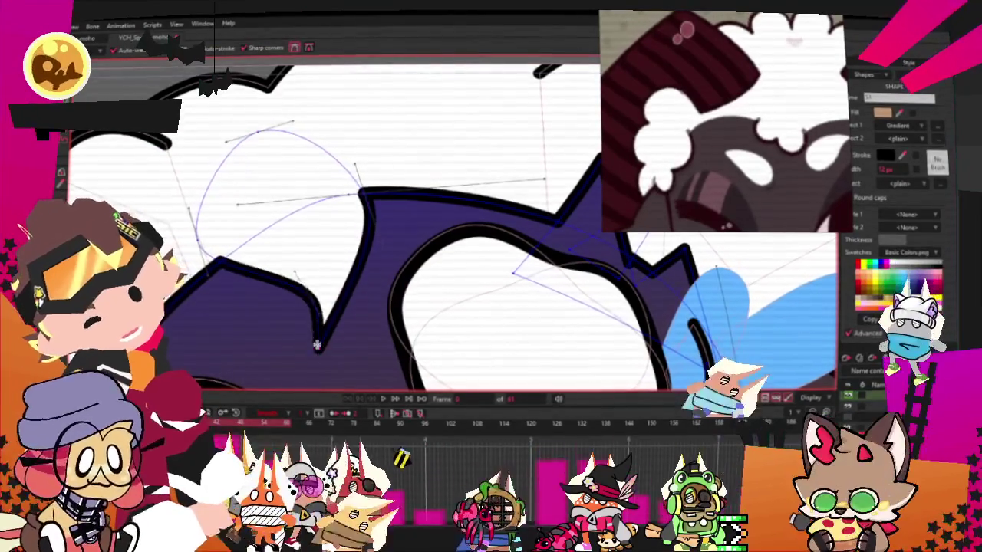
{"action": "left_click_drag", "start_coordinate": [317, 288], "coordinate": [305, 281]}
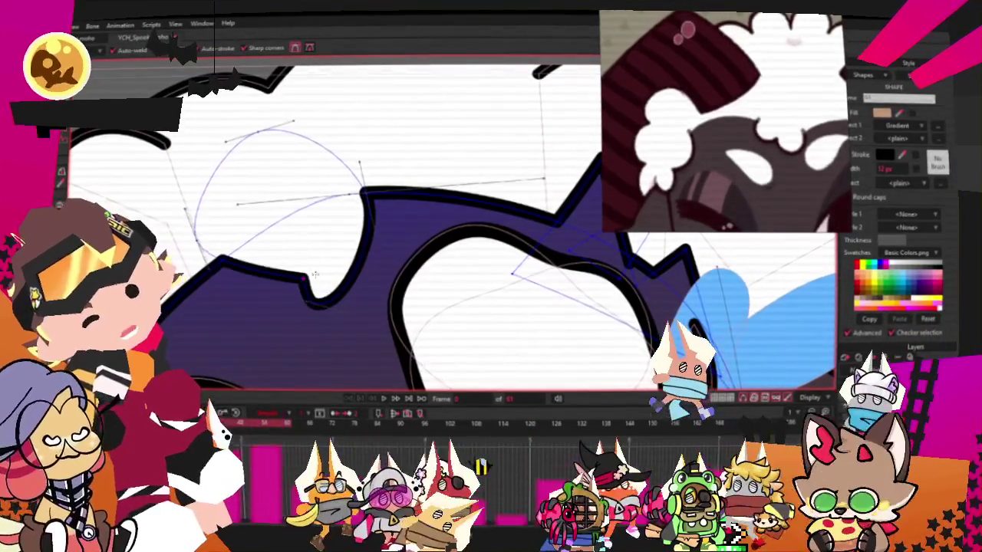
{"action": "key", "text": "c"}
{"action": "mouse_move", "coordinate": [361, 192]}
{"action": "left_mouse_down"}
{"action": "mouse_move", "coordinate": [358, 254]}
{"action": "mouse_move", "coordinate": [217, 281]}
{"action": "left_mouse_up"}
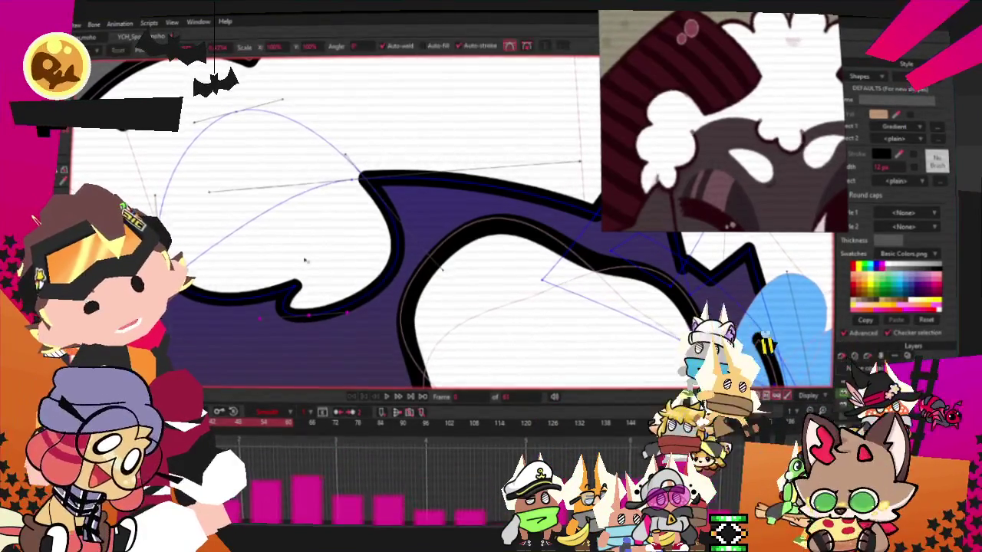
{"action": "left_click_drag", "start_coordinate": [343, 335], "coordinate": [378, 329]}
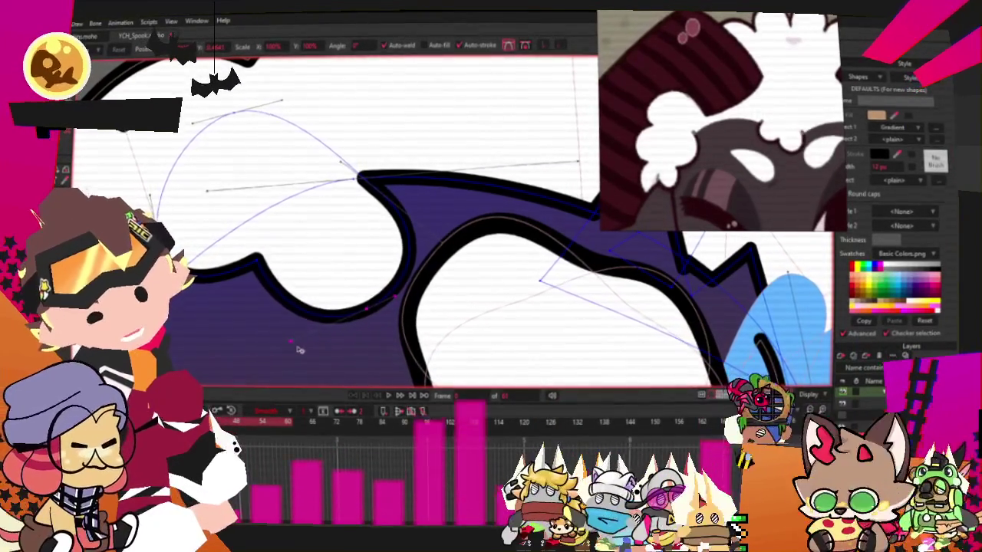
{"action": "left_click_drag", "start_coordinate": [257, 260], "coordinate": [284, 264]}
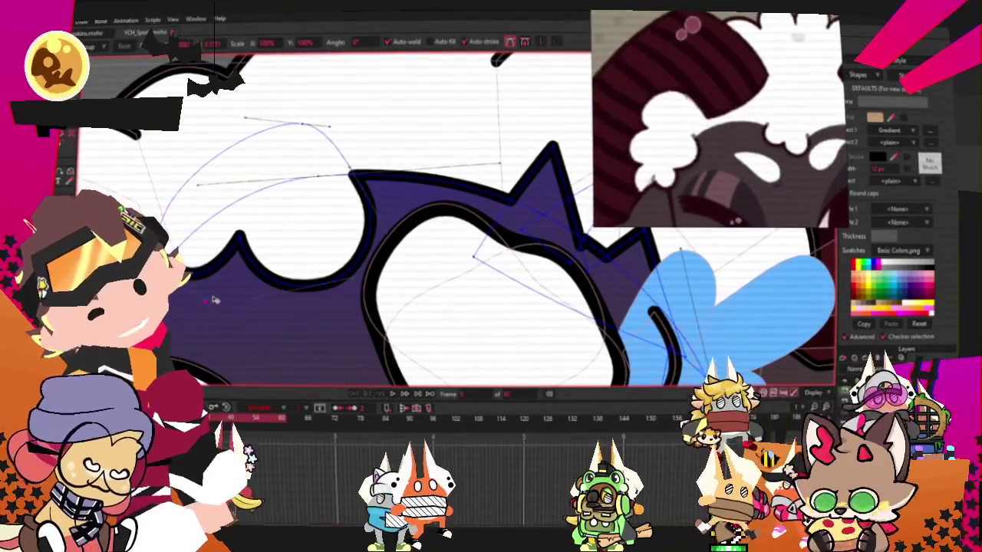
{"action": "scroll", "coordinate": [256, 248], "scroll_direction": "down", "scroll_amount": 3}
- Adjust the left peak point and its handle so the scallop dips deeper into the hood
{"action": "scroll", "coordinate": [291, 233], "scroll_direction": "down", "scroll_amount": 3}
{"action": "scroll", "coordinate": [323, 226], "scroll_direction": "down", "scroll_amount": 2}
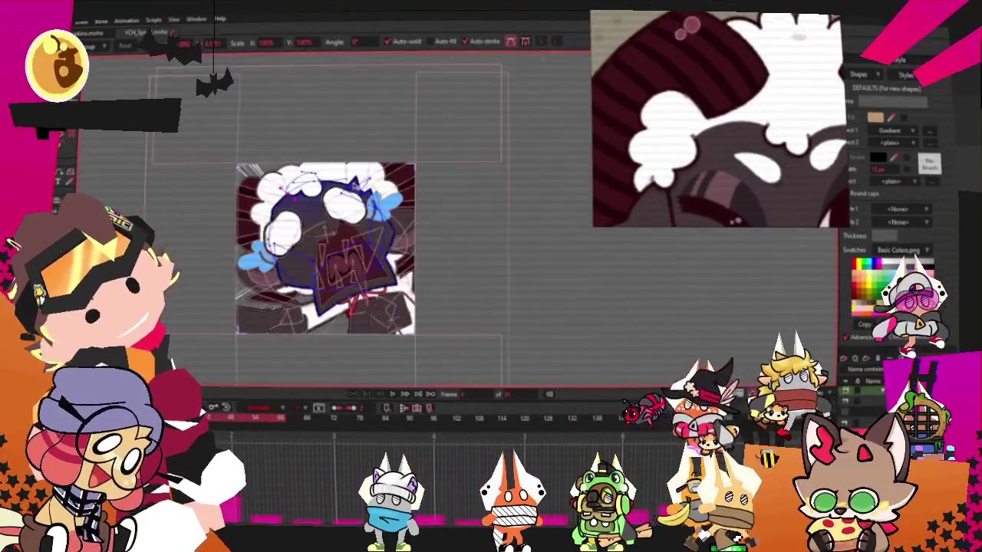
{"action": "scroll", "coordinate": [368, 200], "scroll_direction": "up", "scroll_amount": 3}
{"action": "scroll", "coordinate": [423, 167], "scroll_direction": "up", "scroll_amount": 3}
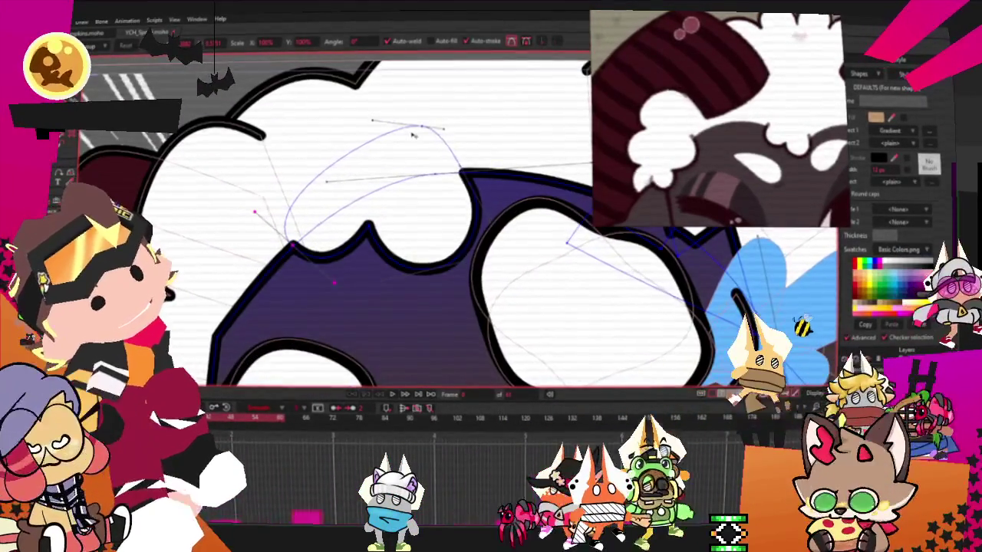
{"action": "left_click_drag", "start_coordinate": [423, 167], "coordinate": [435, 165]}
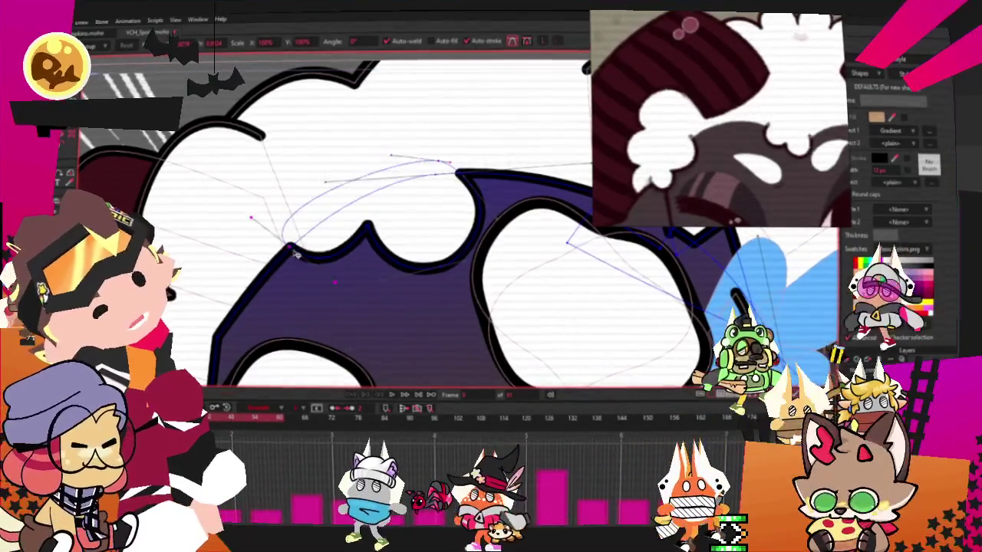
{"action": "left_click_drag", "start_coordinate": [322, 221], "coordinate": [299, 242]}
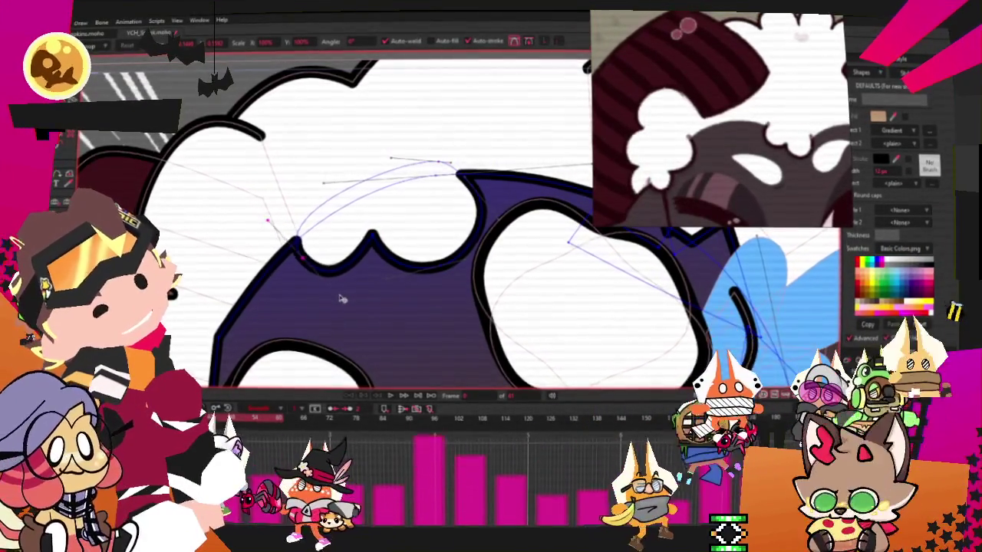
{"action": "left_click_drag", "start_coordinate": [301, 261], "coordinate": [310, 250]}
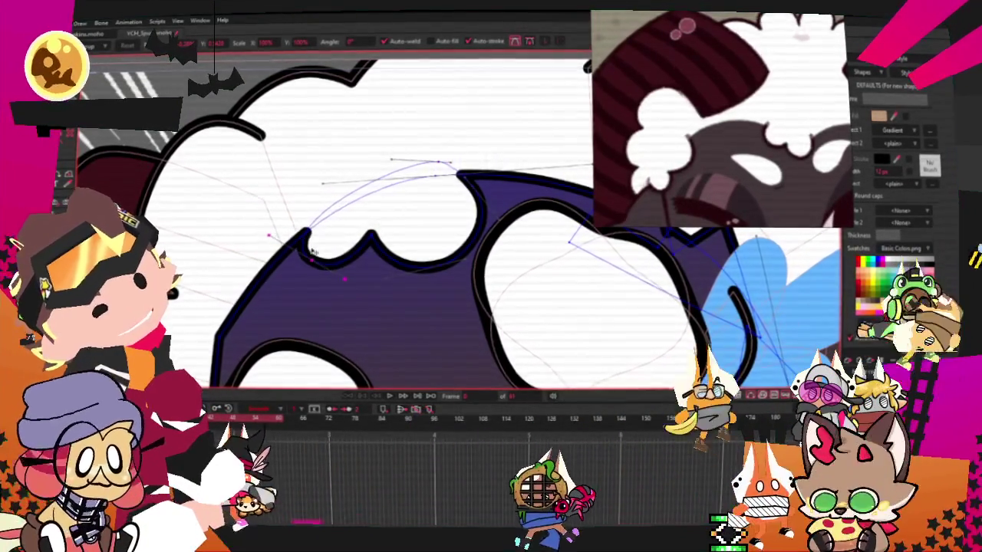
{"action": "scroll", "coordinate": [405, 321], "scroll_direction": "down", "scroll_amount": 2}
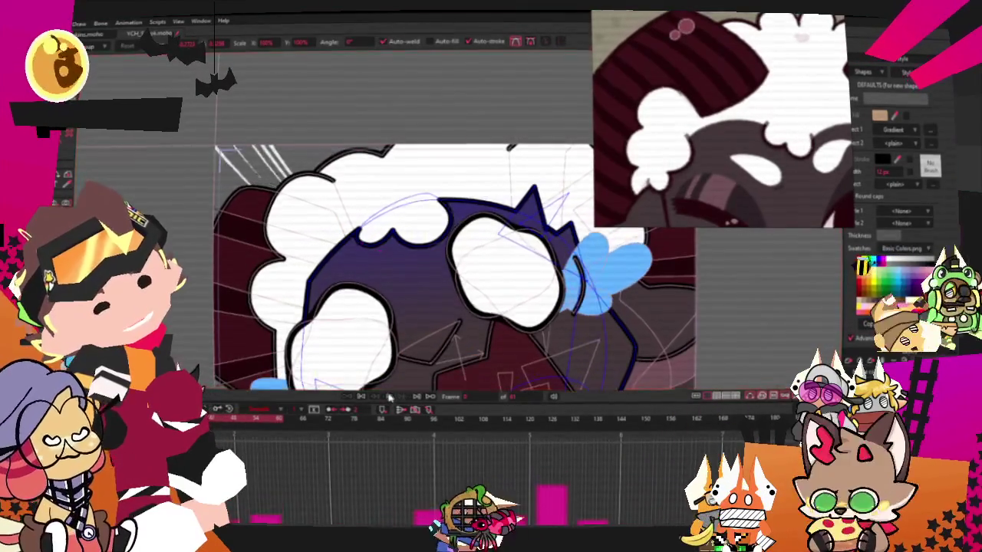
{"action": "scroll", "coordinate": [399, 307], "scroll_direction": "down", "scroll_amount": 2}
{"action": "scroll", "coordinate": [395, 291], "scroll_direction": "down", "scroll_amount": 2}
{"action": "scroll", "coordinate": [349, 212], "scroll_direction": "up", "scroll_amount": 4}
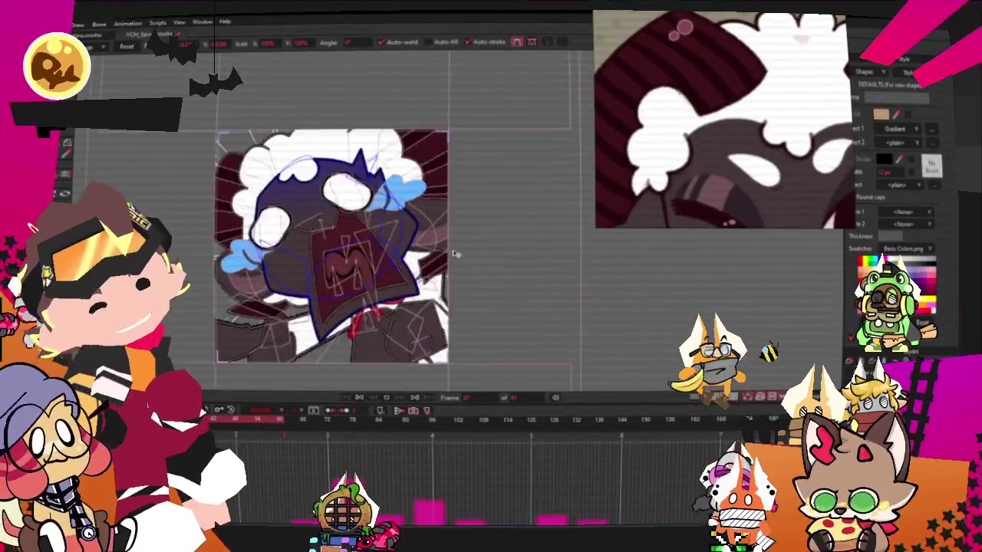
- Select every point of the newly drawn short angled ear line
{"action": "scroll", "coordinate": [661, 195], "scroll_direction": "down", "scroll_amount": 3}
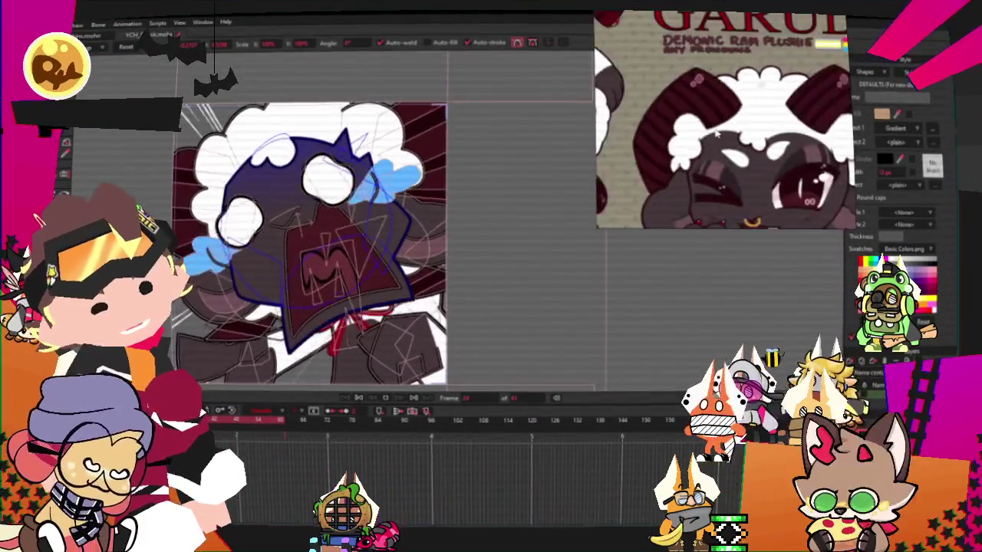
{"action": "scroll", "coordinate": [662, 195], "scroll_direction": "down", "scroll_amount": 2}
{"action": "scroll", "coordinate": [798, 178], "scroll_direction": "up", "scroll_amount": 3}
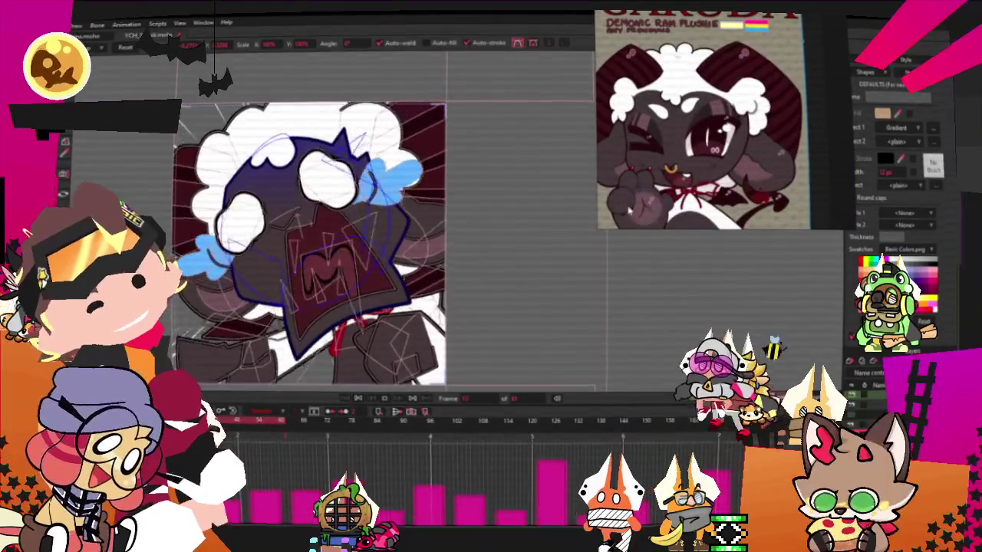
{"action": "scroll", "coordinate": [568, 196], "scroll_direction": "down", "scroll_amount": 1}
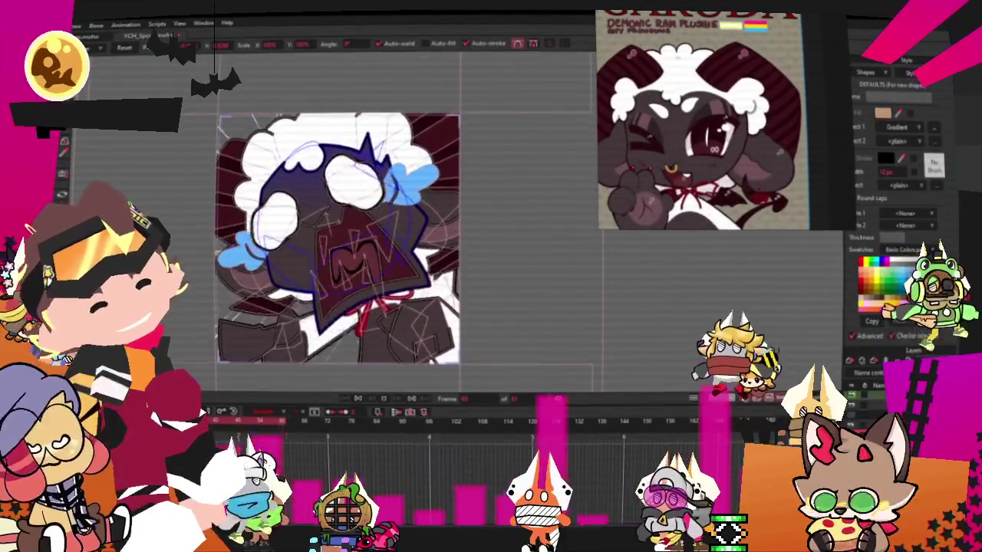
{"action": "scroll", "coordinate": [316, 179], "scroll_direction": "down", "scroll_amount": 1}
{"action": "scroll", "coordinate": [316, 179], "scroll_direction": "up", "scroll_amount": 2}
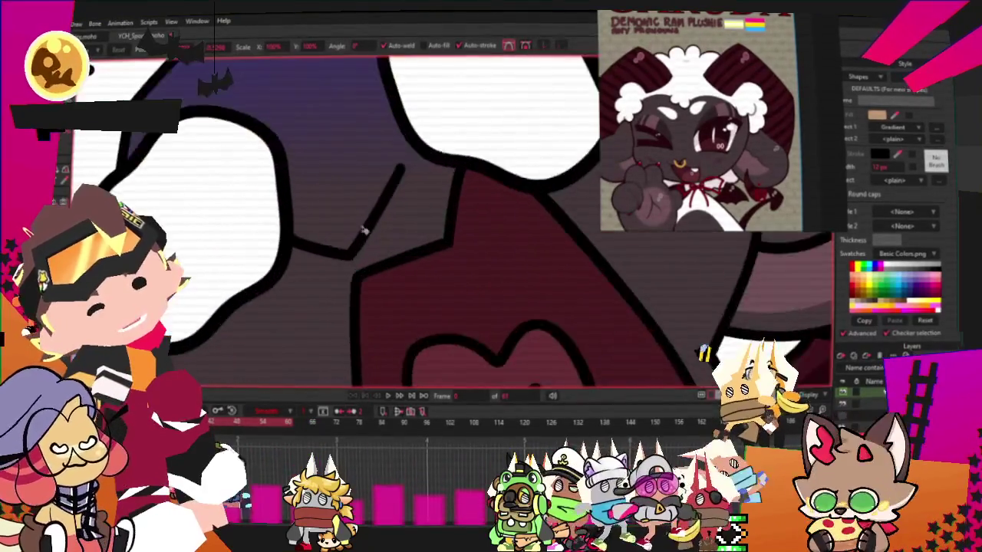
{"action": "key", "text": "ctrl+a"}
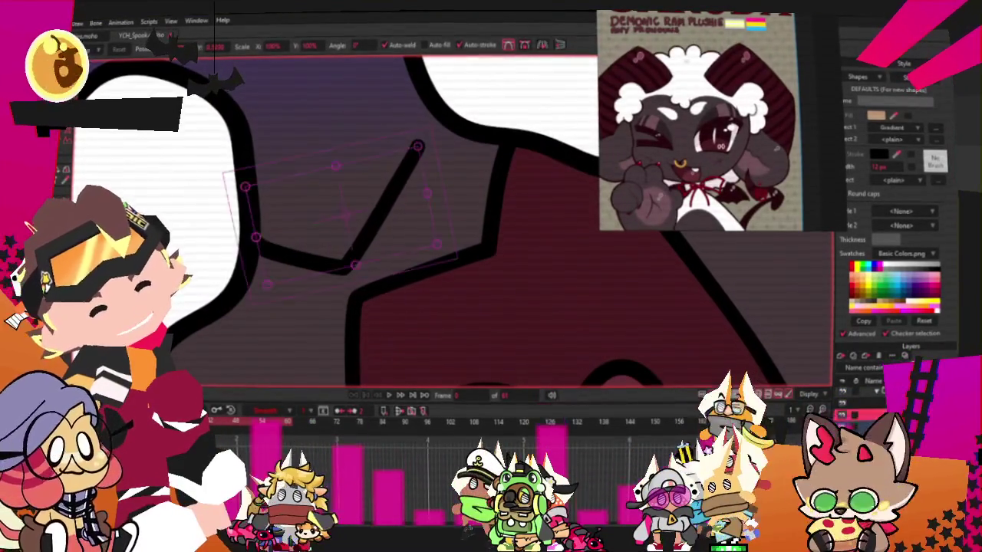
- Draw a circle over the ear line and make it a tan, outline-only ring with no fill
{"action": "key", "text": "m"}
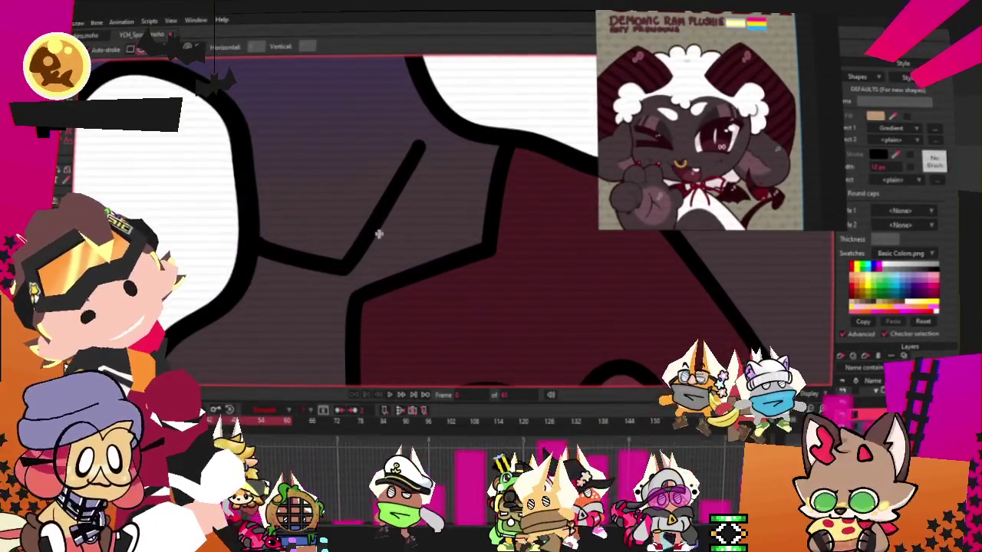
{"action": "left_click_drag", "start_coordinate": [340, 262], "coordinate": [434, 299]}
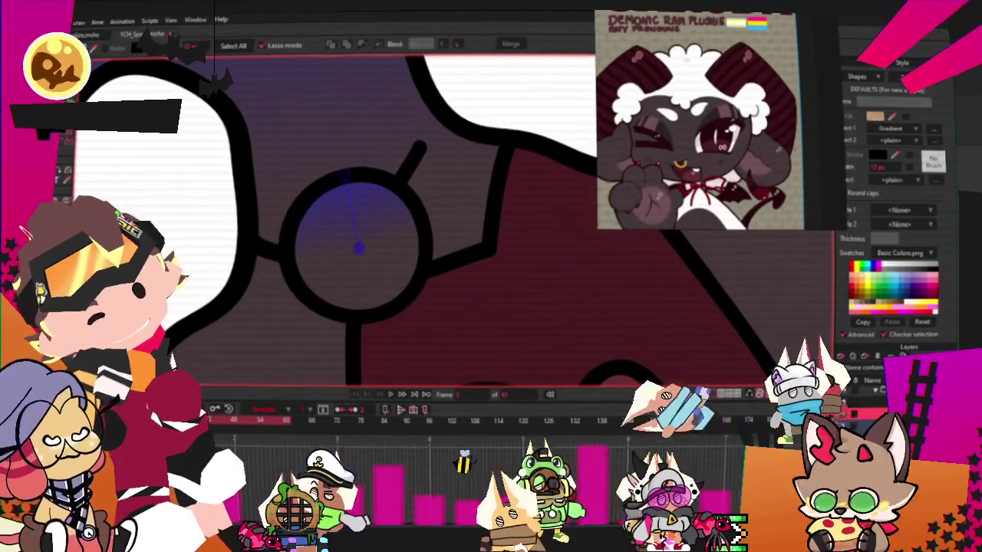
{"action": "key", "text": "g"}
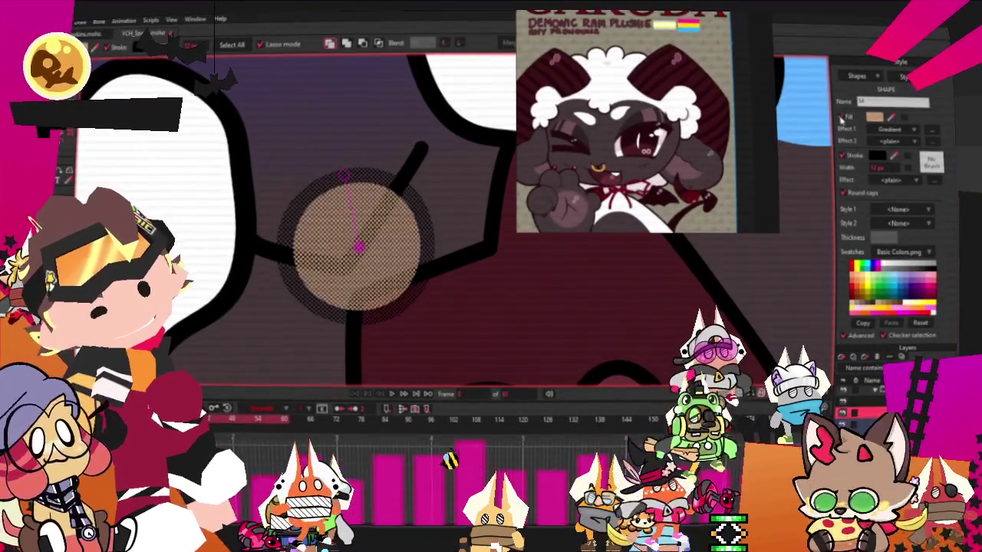
{"action": "left_click", "coordinate": [841, 117]}
{"action": "left_click", "coordinate": [876, 156]}
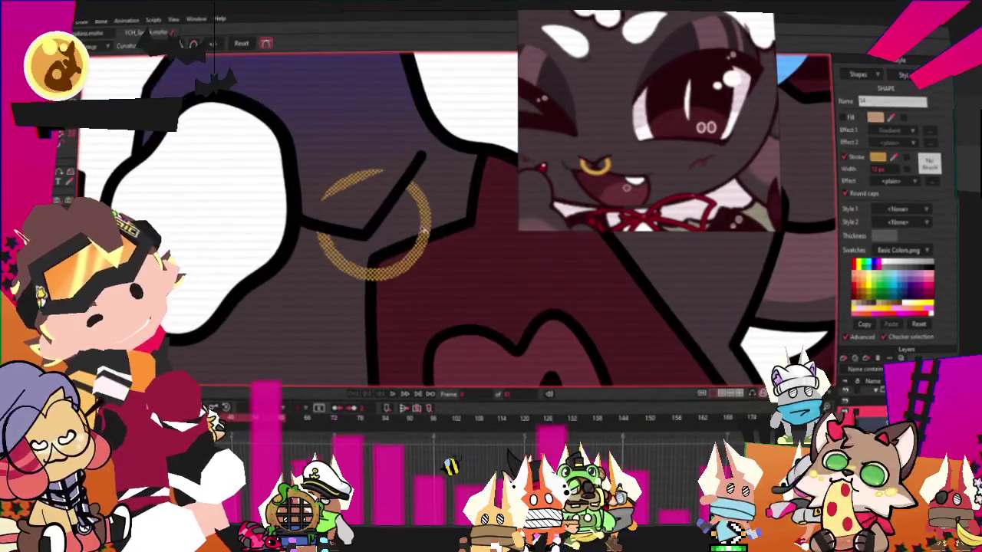
{"action": "left_click_drag", "start_coordinate": [424, 229], "coordinate": [485, 224]}
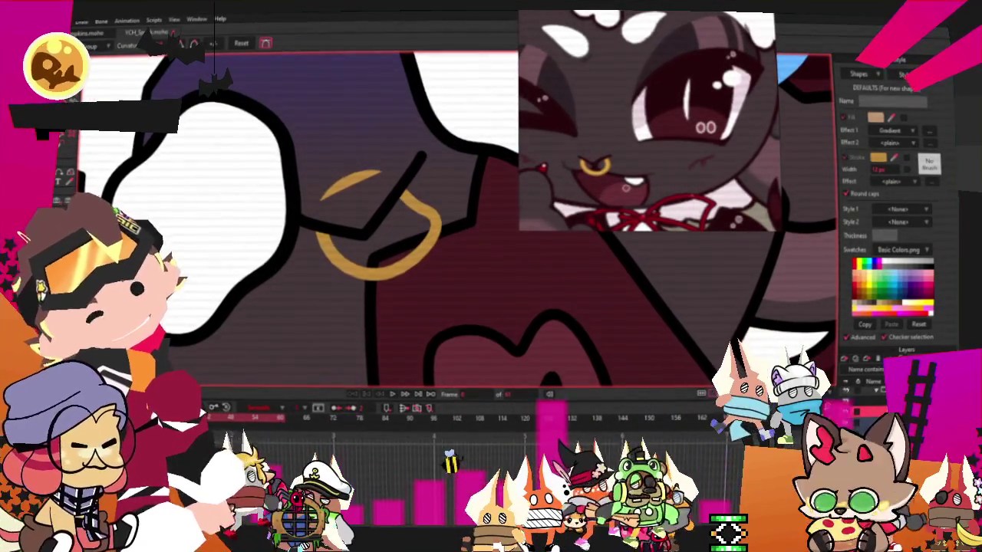
- Undo the accidental ring reshape and select the gold ring as a whole shape
{"action": "key", "text": "ctrl+z"}
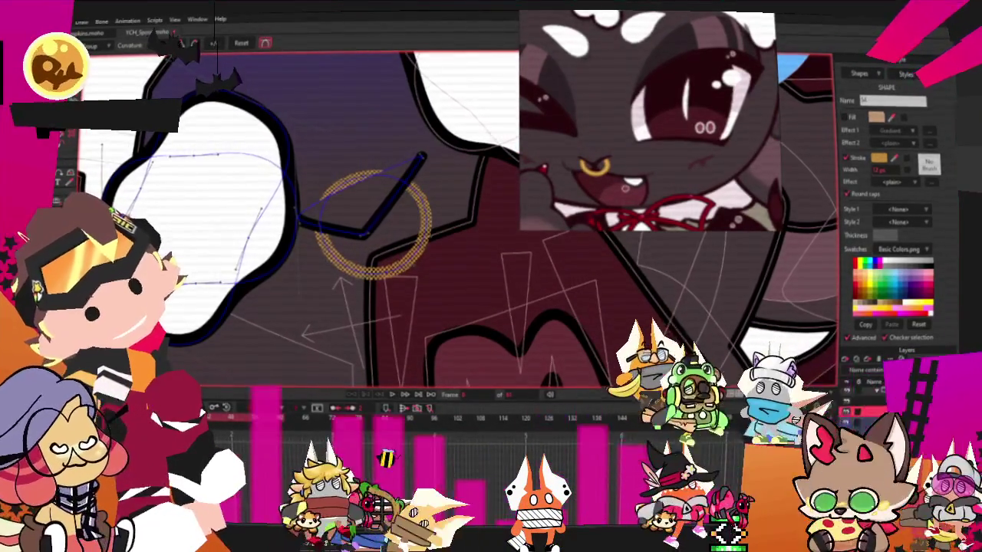
{"action": "scroll", "coordinate": [331, 161], "scroll_direction": "up", "scroll_amount": 3}
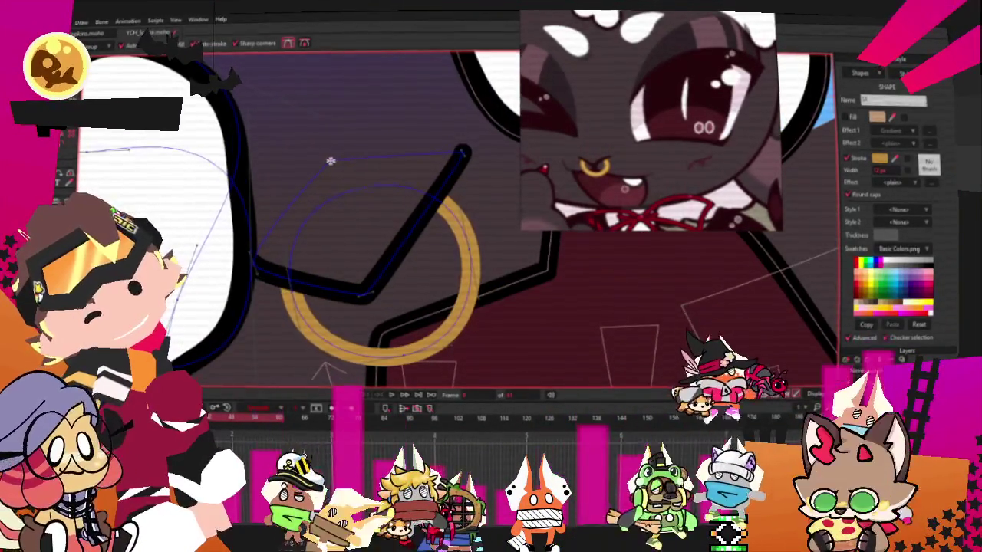
{"action": "key", "text": "q"}
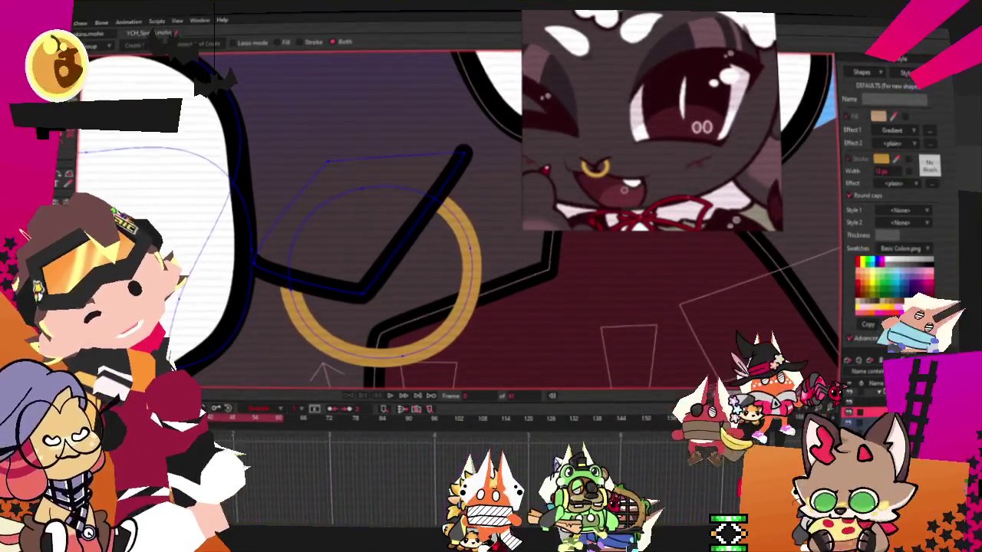
{"action": "left_click", "coordinate": [470, 248]}
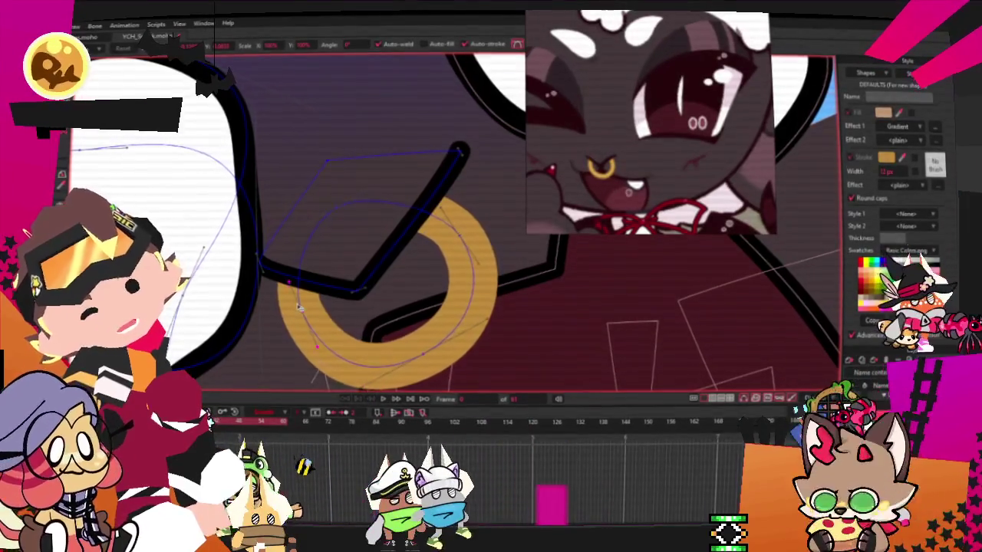
- Move and tilt the gold ring up and left so it hangs from the ear
{"action": "key", "text": "x"}
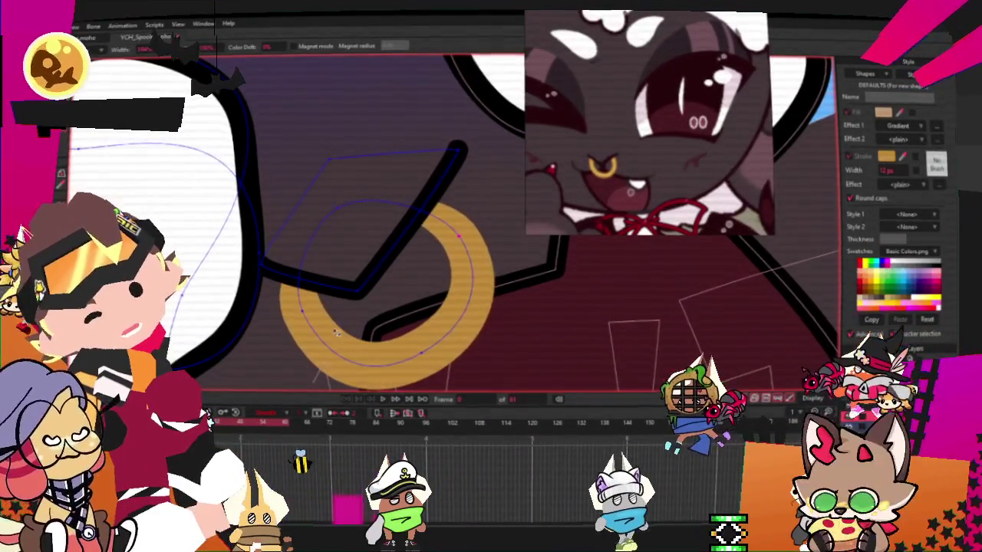
{"action": "scroll", "coordinate": [303, 313], "scroll_direction": "down", "scroll_amount": 3}
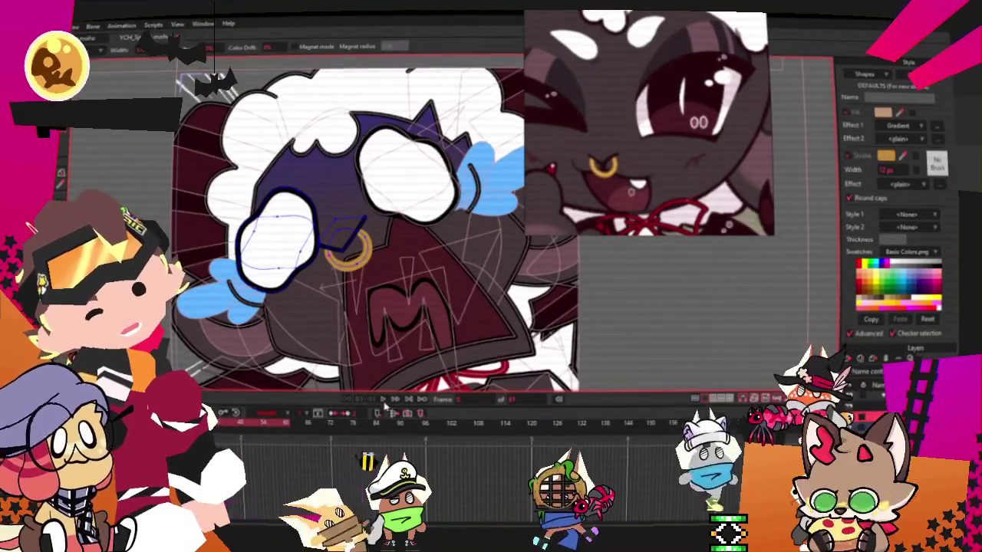
{"action": "key", "text": "t"}
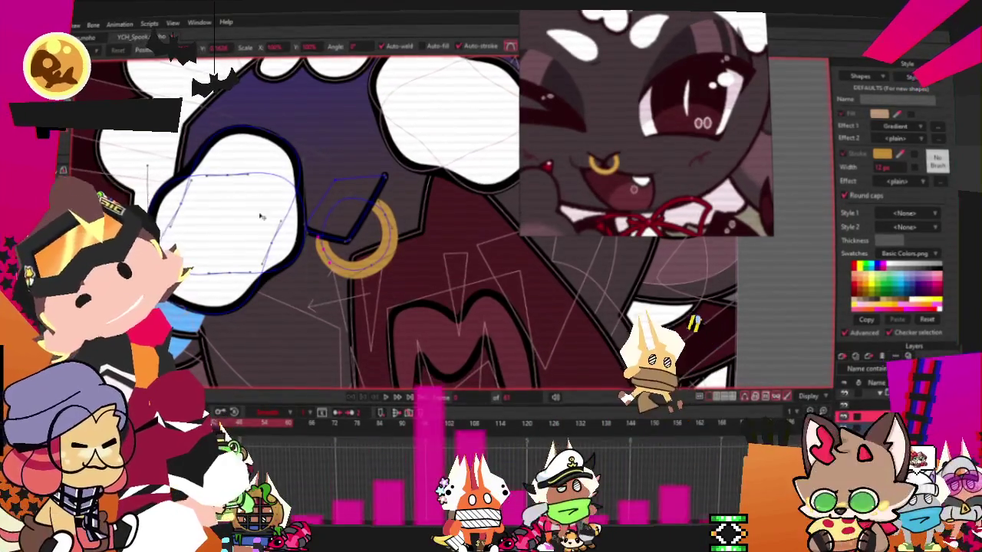
{"action": "scroll", "coordinate": [347, 209], "scroll_direction": "up", "scroll_amount": 2}
{"action": "scroll", "coordinate": [393, 241], "scroll_direction": "up", "scroll_amount": 2}
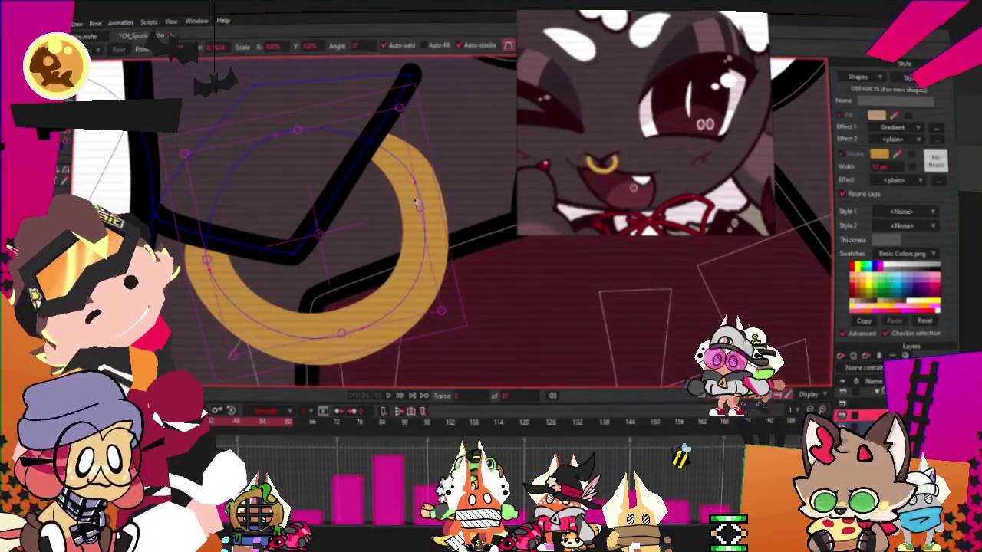
{"action": "mouse_move", "coordinate": [418, 209]}
{"action": "left_mouse_down"}
{"action": "mouse_move", "coordinate": [357, 338]}
{"action": "mouse_move", "coordinate": [334, 317]}
{"action": "left_mouse_up"}
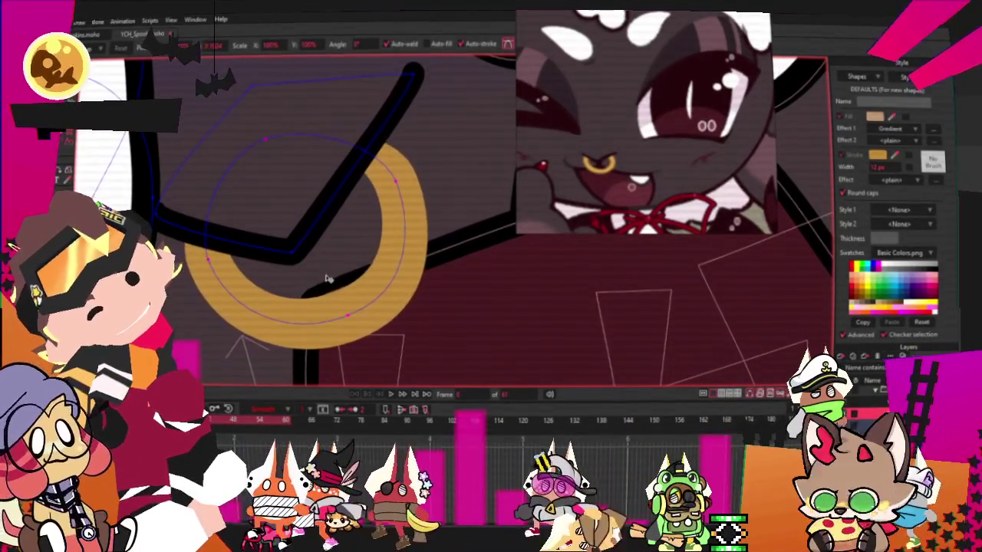
{"action": "scroll", "coordinate": [429, 231], "scroll_direction": "down", "scroll_amount": 4}
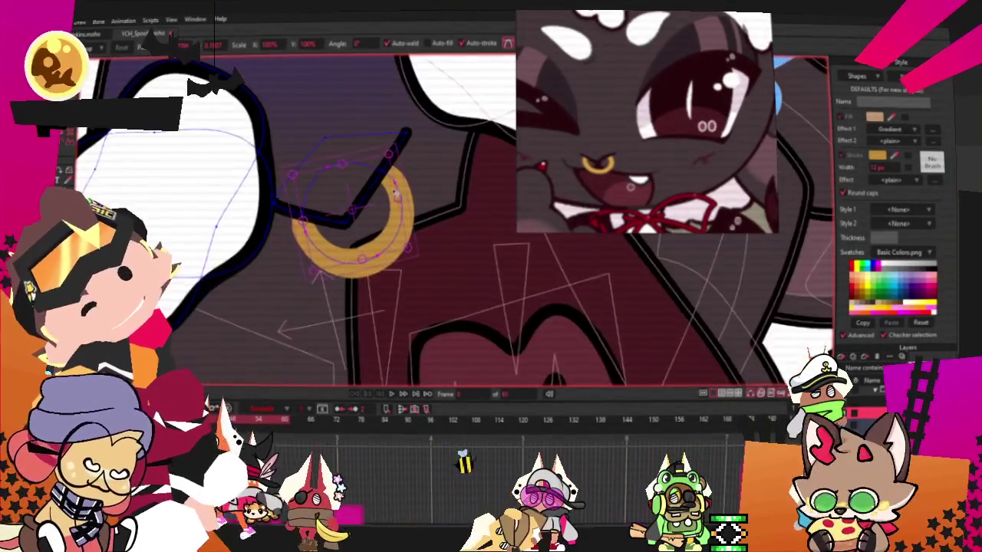
{"action": "scroll", "coordinate": [428, 260], "scroll_direction": "up", "scroll_amount": 3}
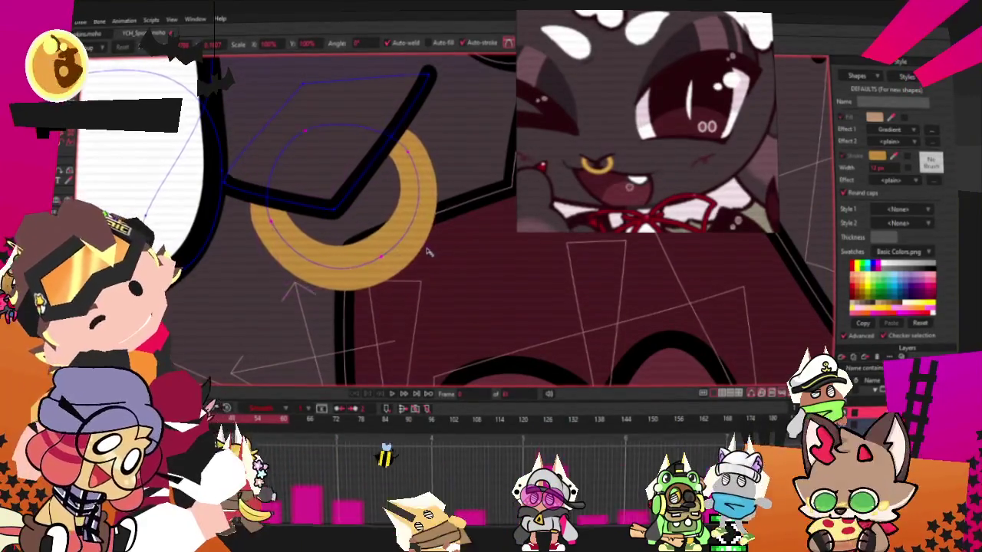
{"action": "scroll", "coordinate": [412, 214], "scroll_direction": "down", "scroll_amount": 3}
{"action": "scroll", "coordinate": [414, 227], "scroll_direction": "down", "scroll_amount": 2}
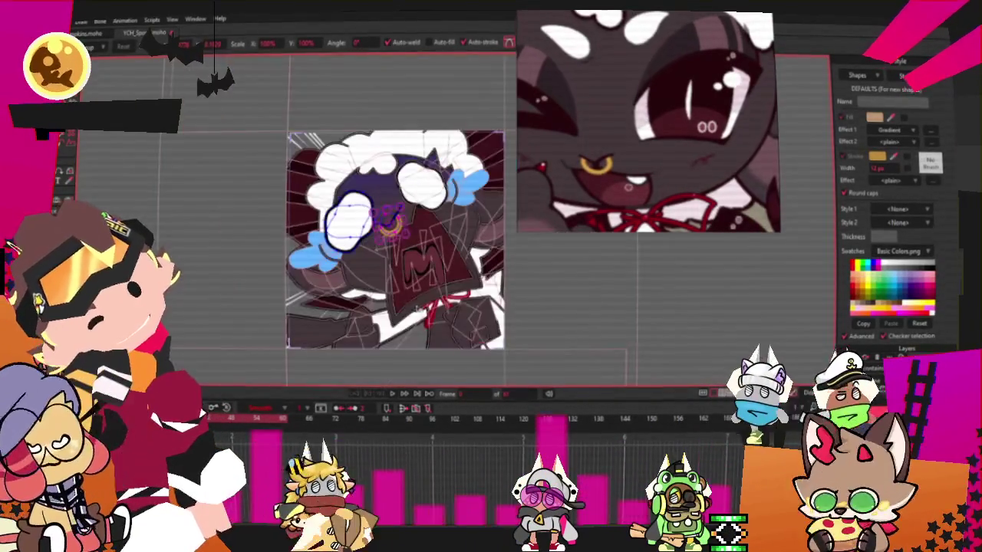
- Zoom out and play the animation to watch the new earring move
{"action": "scroll", "coordinate": [415, 238], "scroll_direction": "up", "scroll_amount": 3}
{"action": "scroll", "coordinate": [394, 395], "scroll_direction": "down", "scroll_amount": 2}
{"action": "scroll", "coordinate": [393, 395], "scroll_direction": "down", "scroll_amount": 2}
{"action": "key", "text": "space"}
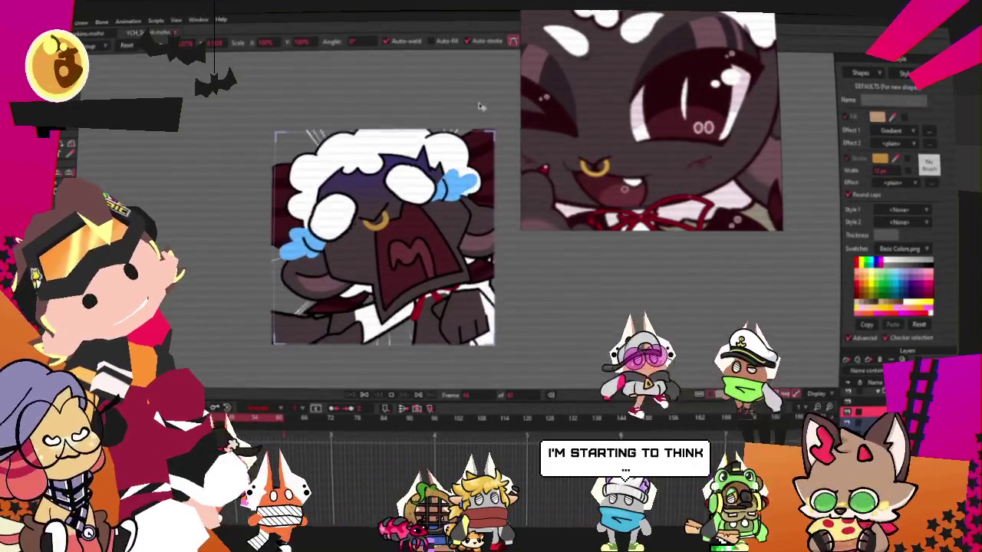
- Zoom in and drag the black ear line's end point down and into a new position
{"action": "scroll", "coordinate": [386, 222], "scroll_direction": "up", "scroll_amount": 5}
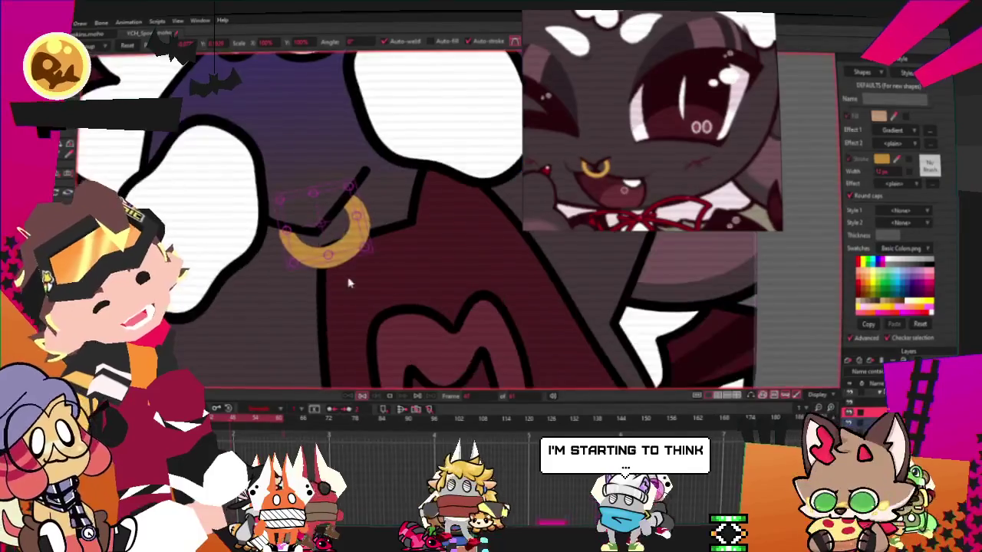
{"action": "scroll", "coordinate": [351, 293], "scroll_direction": "up", "scroll_amount": 3}
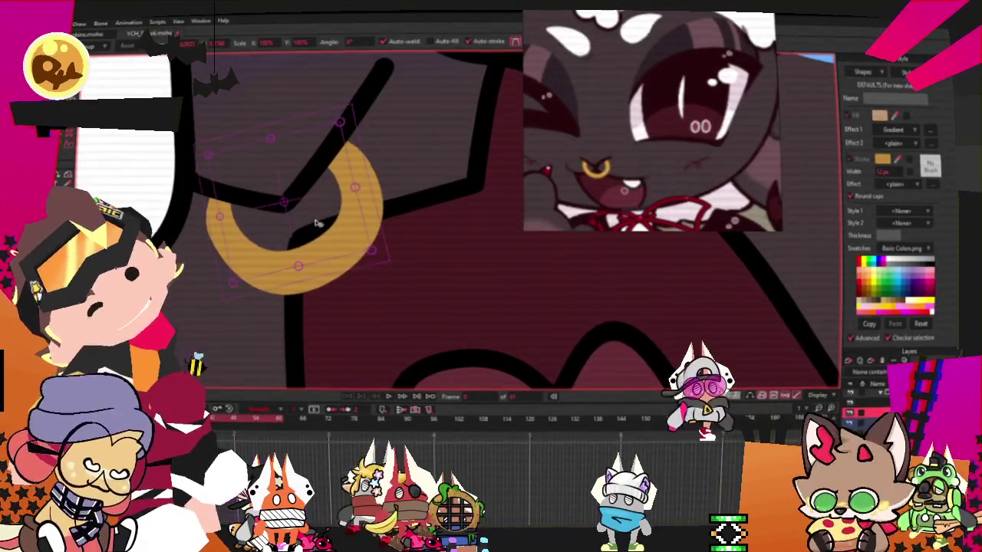
{"action": "scroll", "coordinate": [242, 196], "scroll_direction": "up", "scroll_amount": 2}
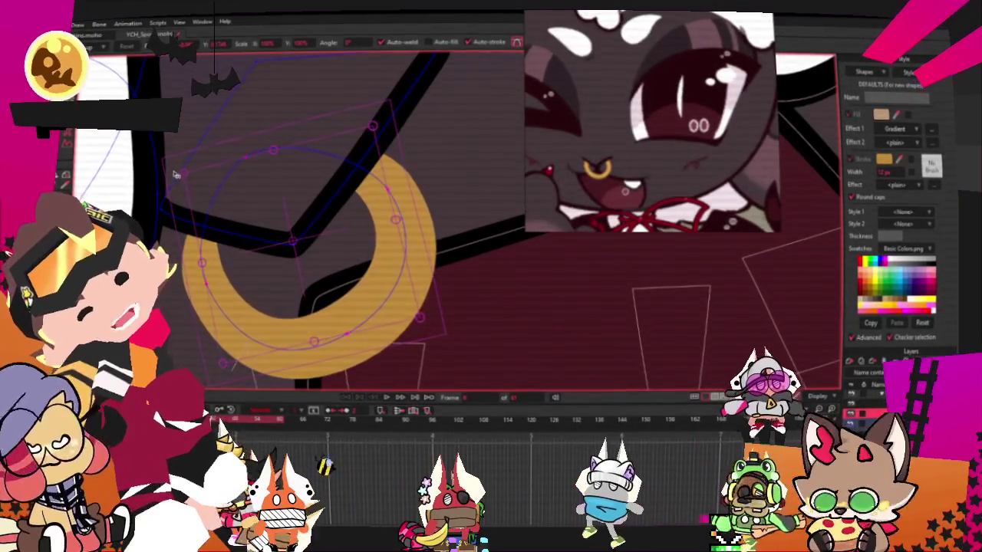
{"action": "scroll", "coordinate": [269, 264], "scroll_direction": "down", "scroll_amount": 3}
{"action": "scroll", "coordinate": [307, 203], "scroll_direction": "up", "scroll_amount": 3}
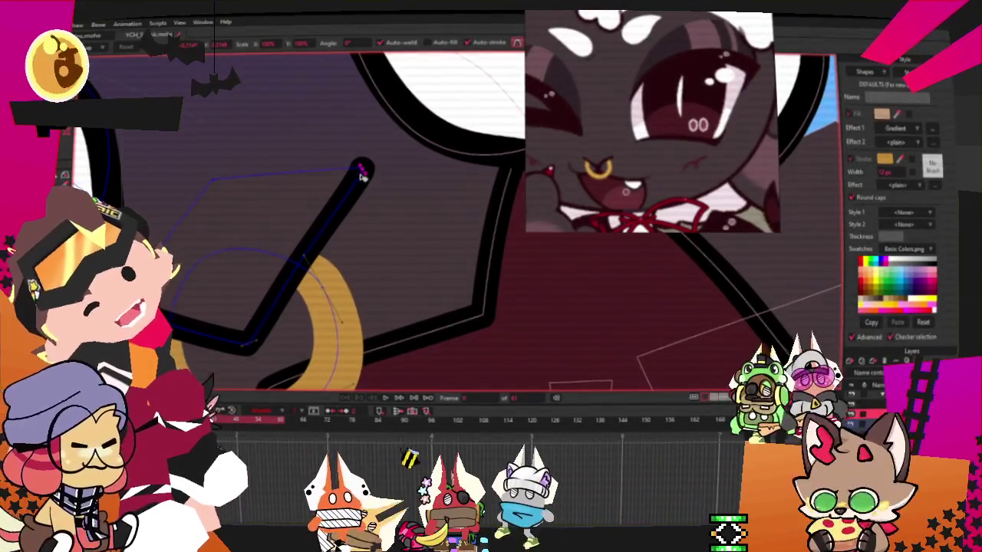
{"action": "left_click_drag", "start_coordinate": [362, 175], "coordinate": [381, 183]}
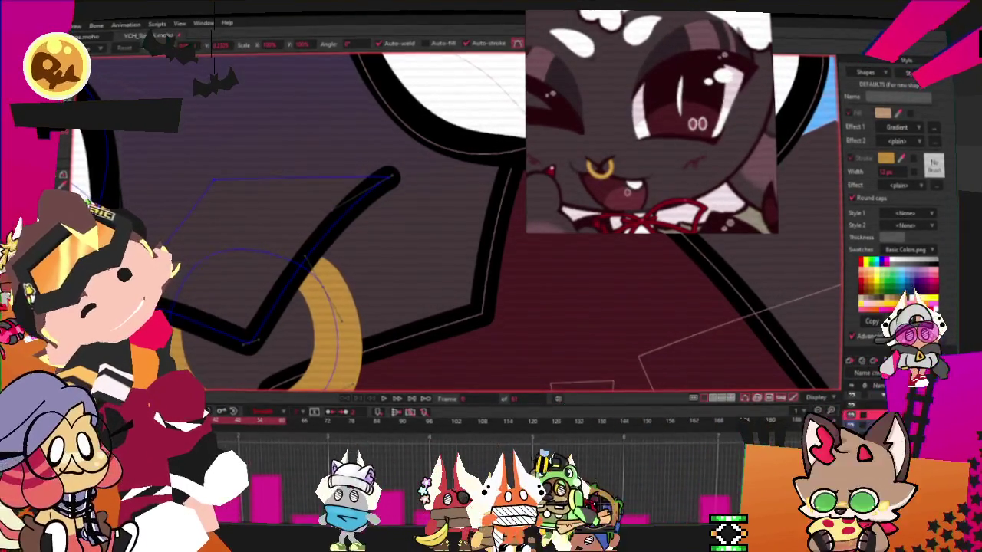
{"action": "left_click_drag", "start_coordinate": [386, 184], "coordinate": [368, 205]}
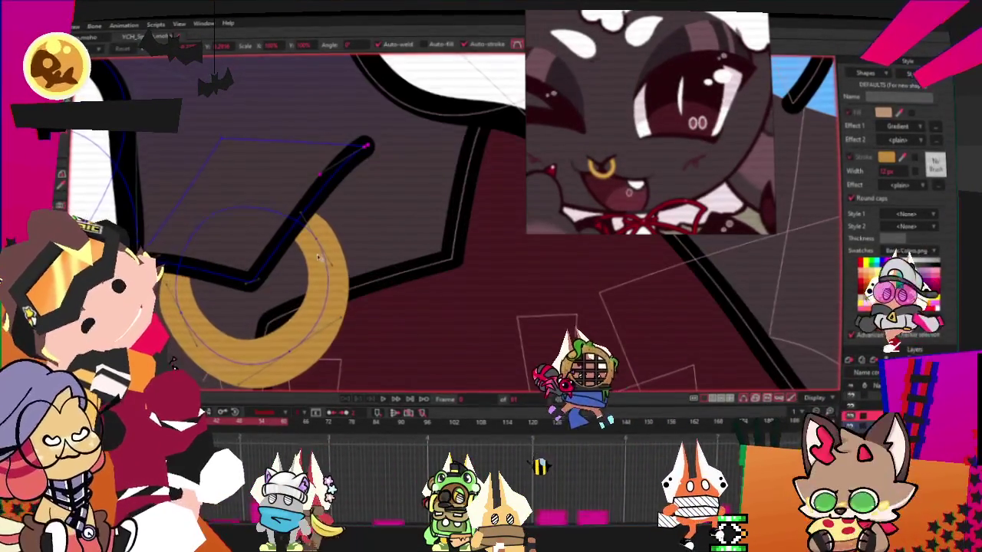
- Zoom back out and play the animation to check the reshaped ear line
{"action": "scroll", "coordinate": [320, 262], "scroll_direction": "down", "scroll_amount": 2}
{"action": "scroll", "coordinate": [355, 237], "scroll_direction": "down", "scroll_amount": 2}
{"action": "scroll", "coordinate": [355, 237], "scroll_direction": "down", "scroll_amount": 2}
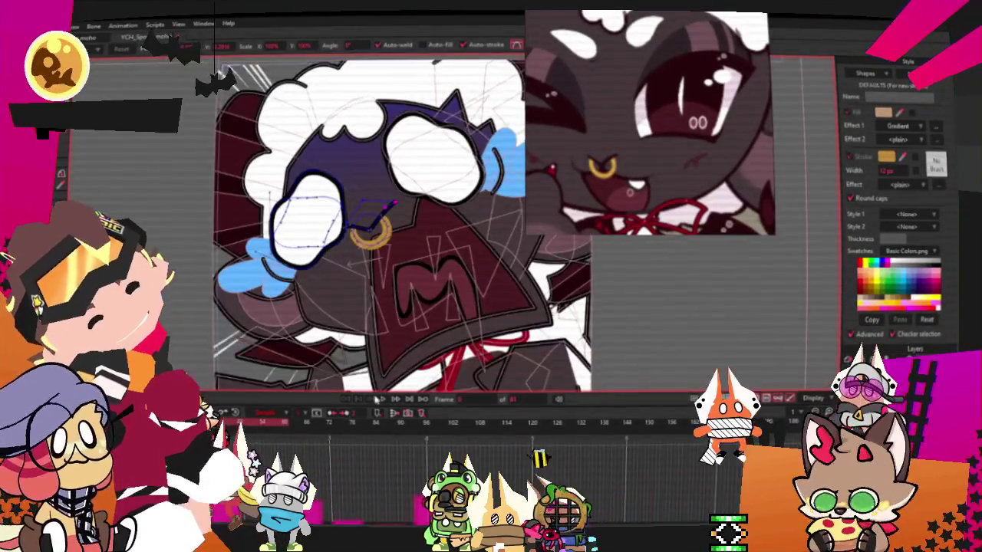
{"action": "left_click", "coordinate": [377, 398]}
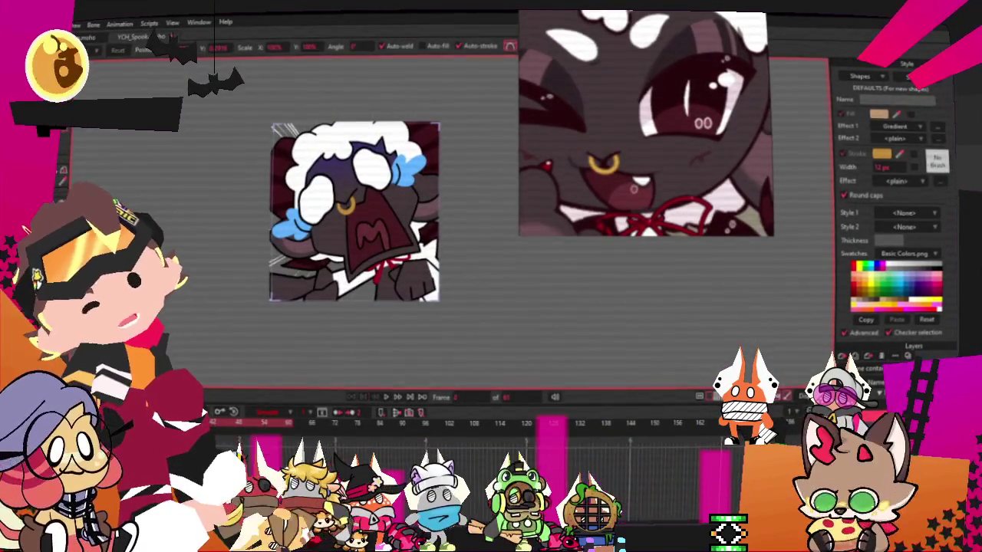
- Open the File menu to reach the preview command
{"action": "left_click", "coordinate": [38, 21]}
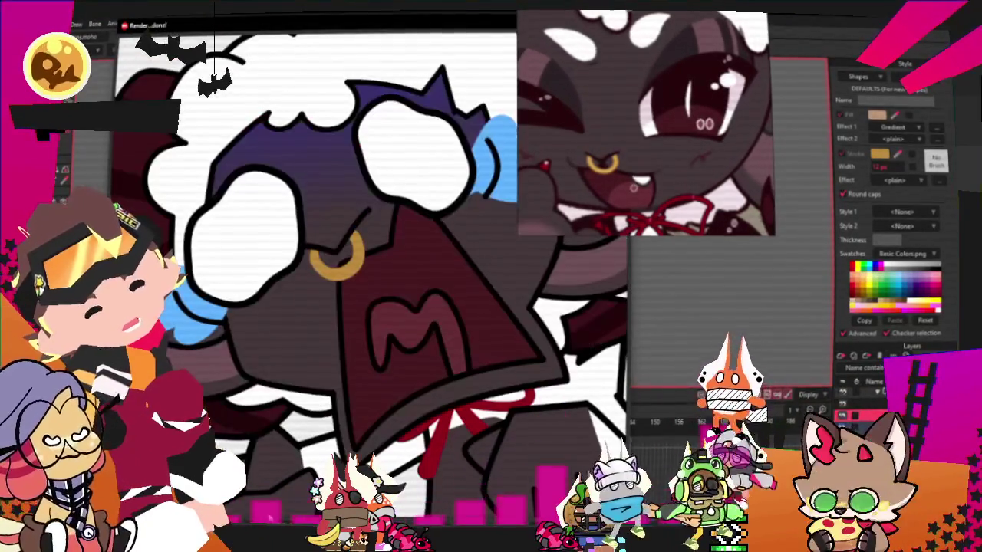
- Close the finished render preview window
{"action": "key", "text": "ctrl+w"}
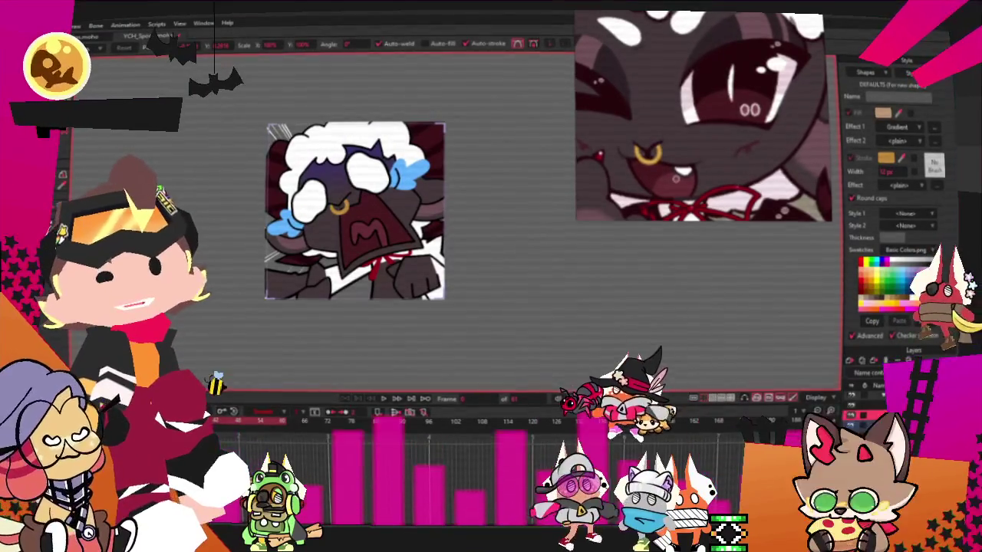
{"action": "scroll", "coordinate": [405, 213], "scroll_direction": "down", "scroll_amount": 2}
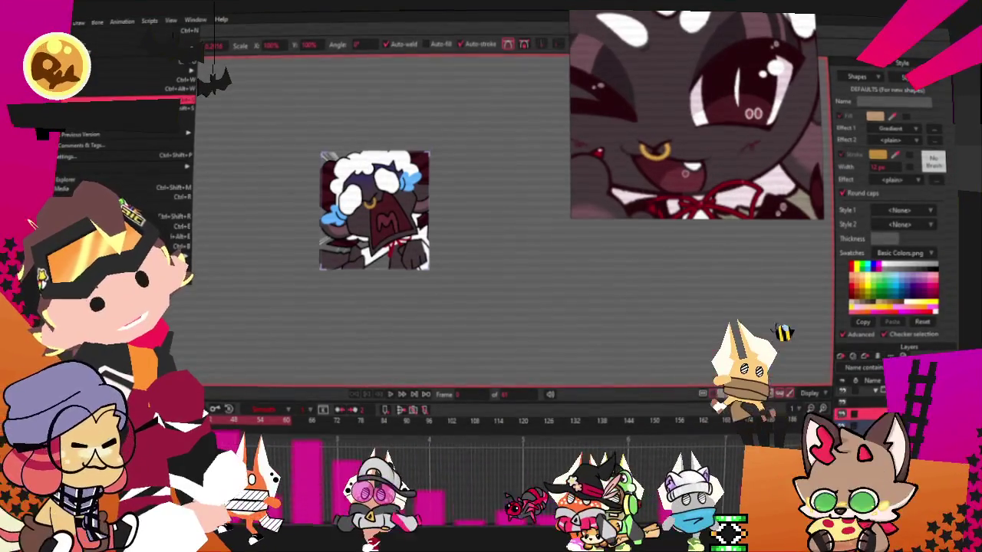
- Drag the exported horned face artwork file into Clip Studio Paint to open it as an image
{"action": "scroll", "coordinate": [384, 230], "scroll_direction": "up", "scroll_amount": 3}
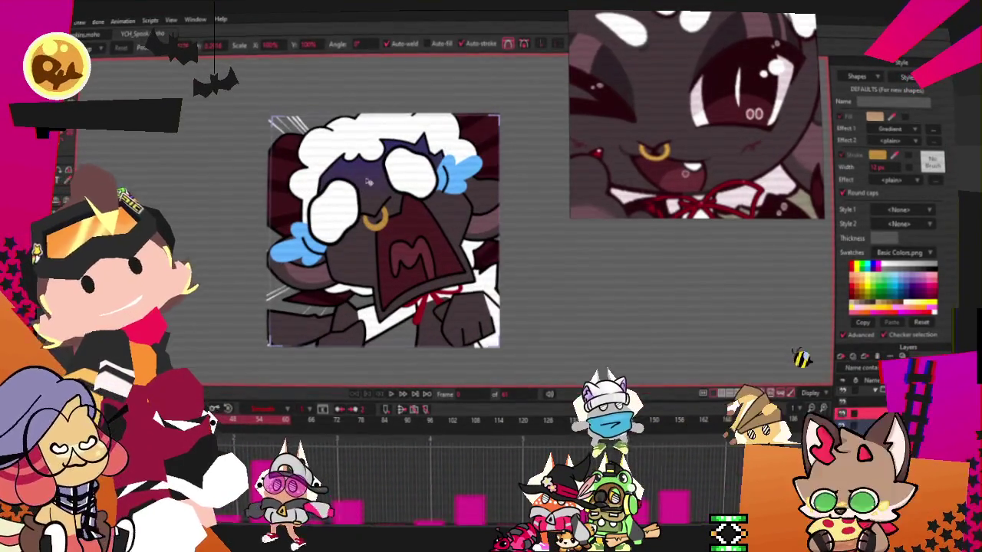
{"action": "scroll", "coordinate": [549, 197], "scroll_direction": "down", "scroll_amount": 1}
{"action": "scroll", "coordinate": [444, 197], "scroll_direction": "up", "scroll_amount": 3}
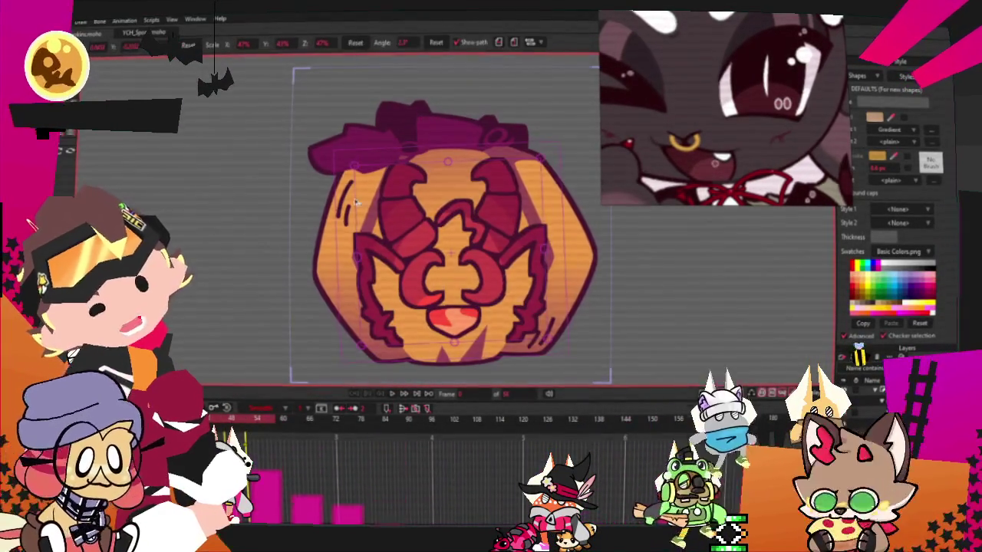
{"action": "scroll", "coordinate": [323, 136], "scroll_direction": "down", "scroll_amount": 2}
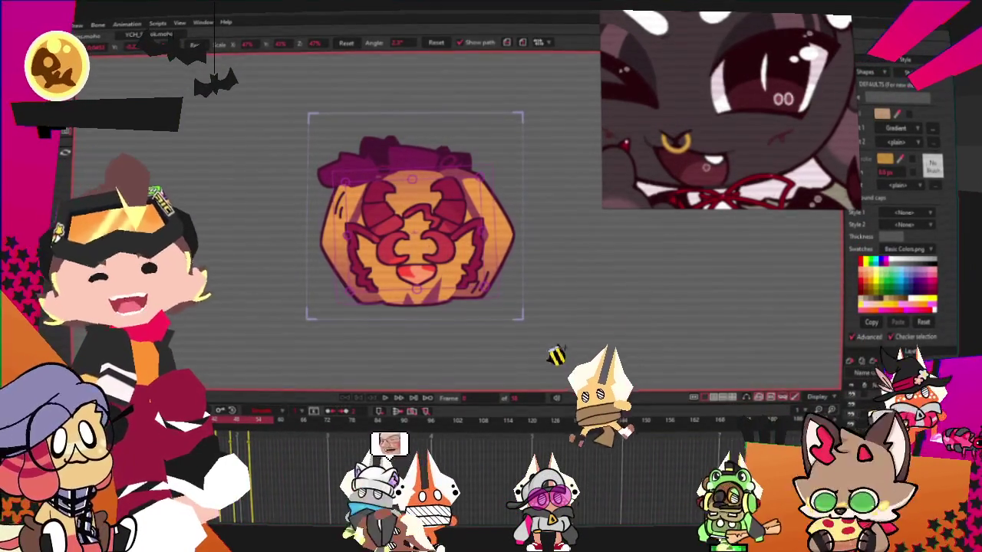
{"action": "left_click_drag", "start_coordinate": [737, 55], "coordinate": [769, 98]}
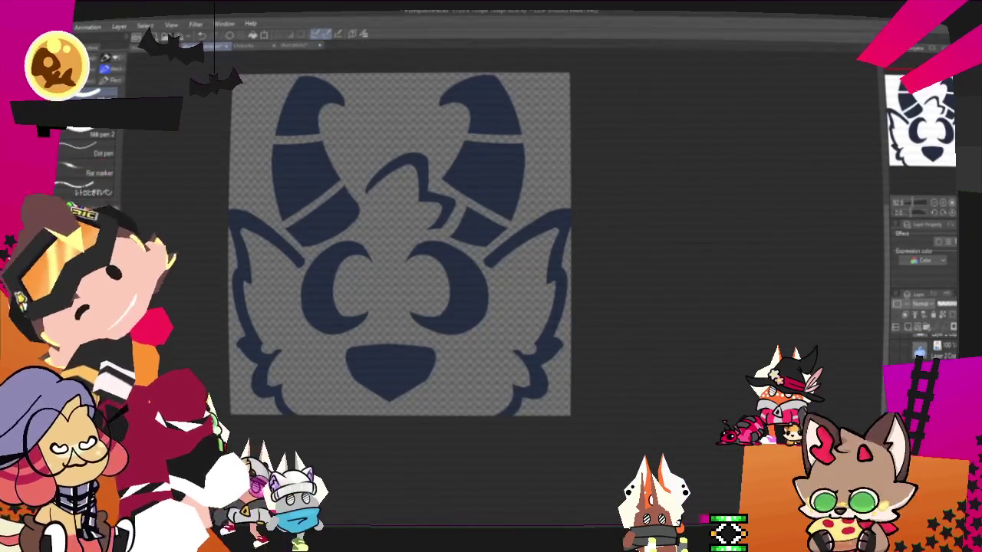
- Switch to the Team Snail Hunters poster document tab
{"action": "left_click", "coordinate": [39, 26]}
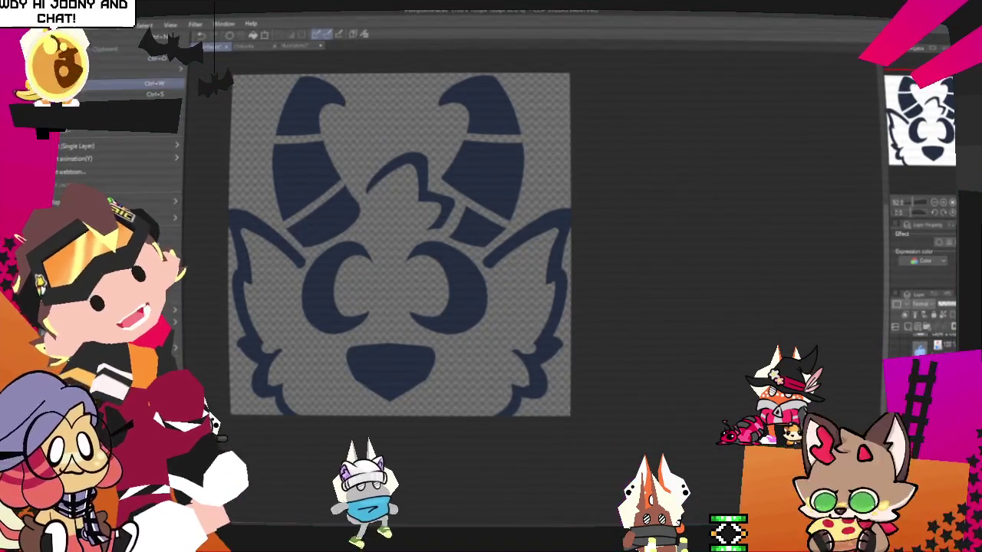
{"action": "key", "text": "Escape"}
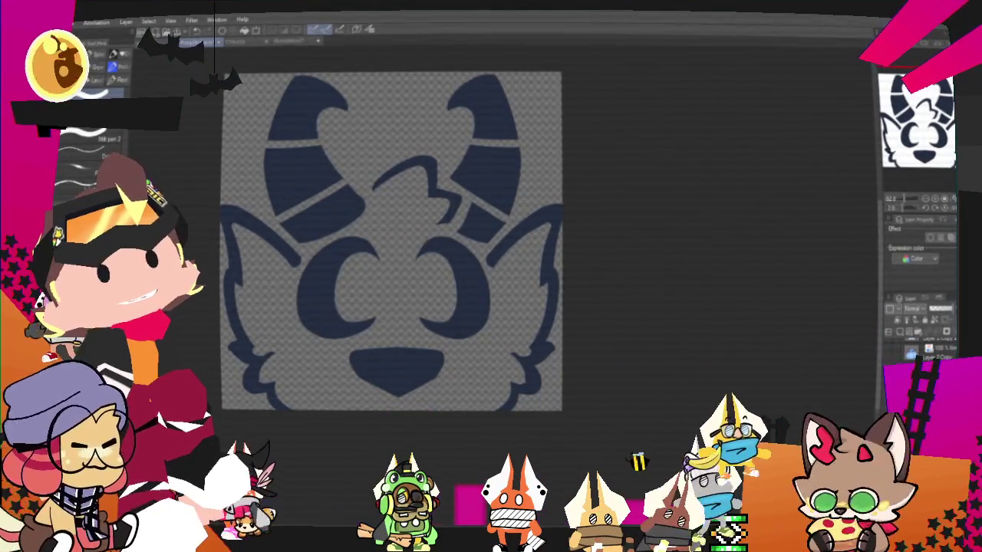
{"action": "key", "text": "ctrl+Tab"}
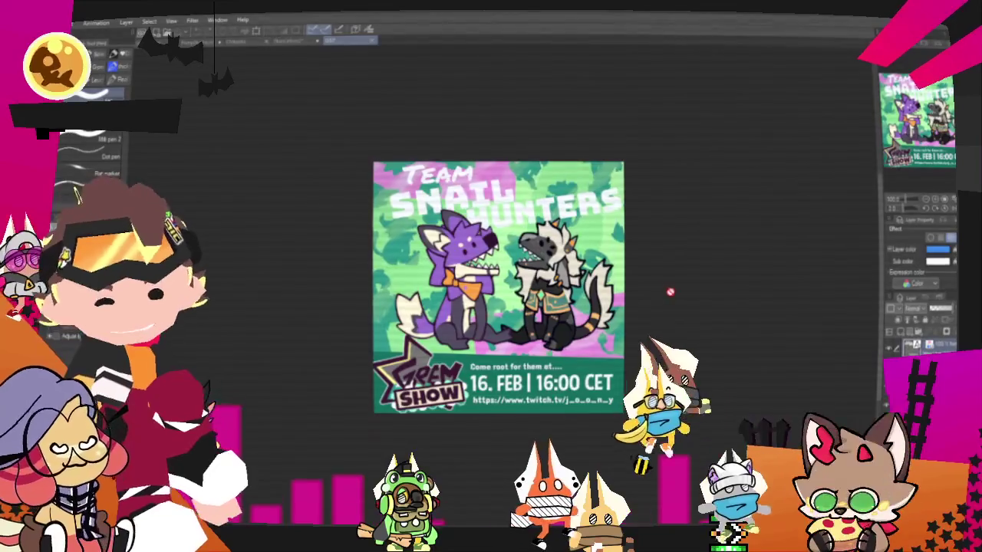
- Zoom in on the poster and delete the two character layers
{"action": "scroll", "coordinate": [629, 294], "scroll_direction": "up", "scroll_amount": 2}
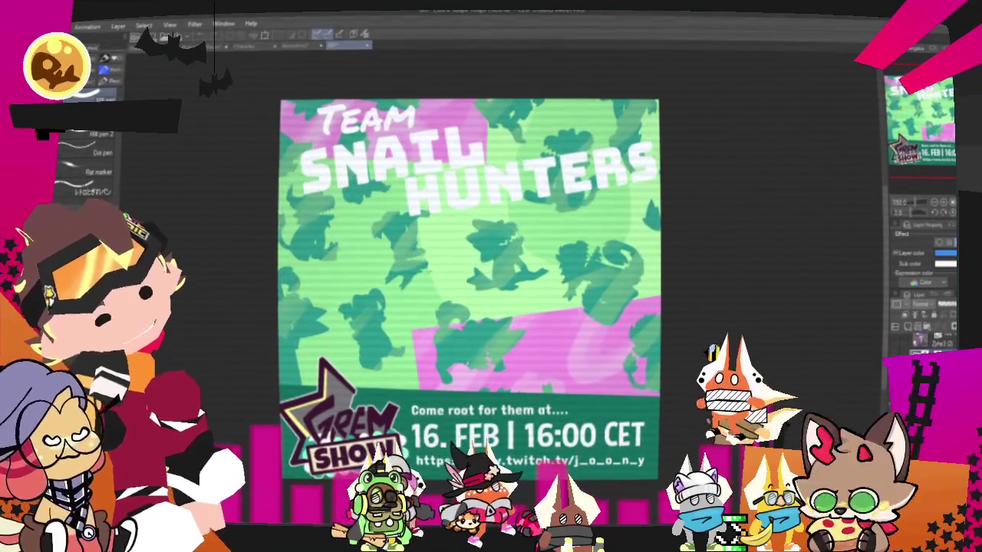
{"action": "key", "text": "Delete"}
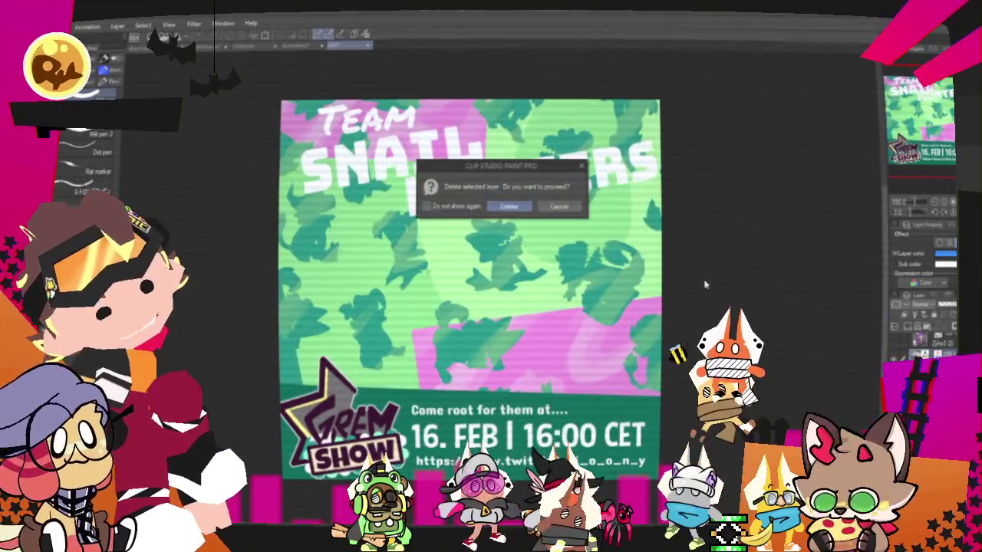
- Confirm deleting the title, date and link text layers from the poster
{"action": "key", "text": "Return"}
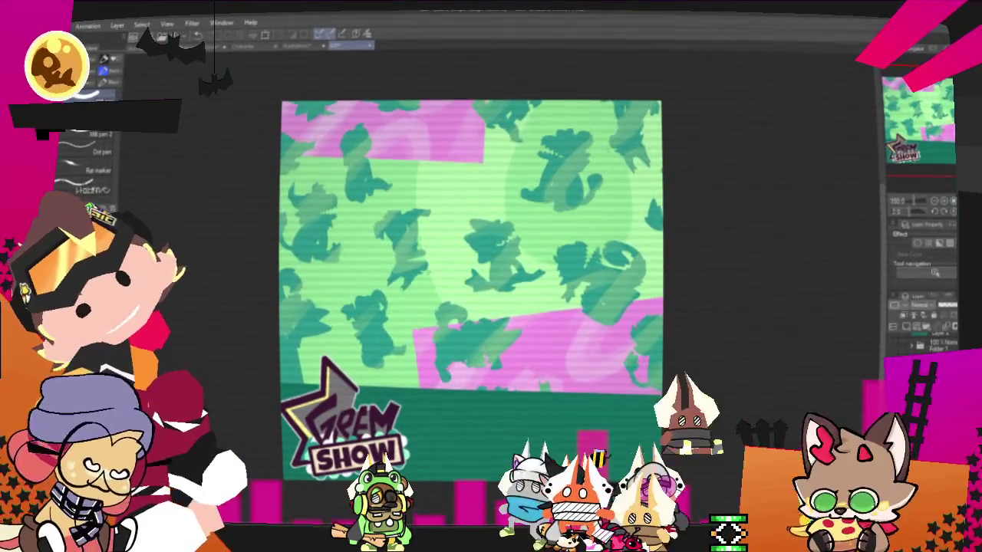
{"action": "right_click", "coordinate": [188, 96]}
{"action": "key", "text": "Escape"}
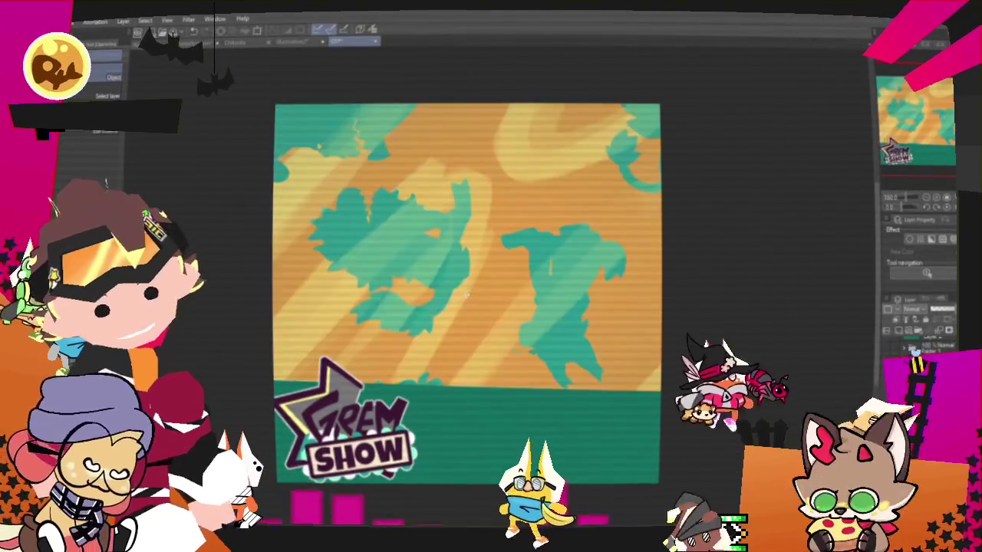
{"action": "scroll", "coordinate": [614, 360], "scroll_direction": "down", "scroll_amount": 3}
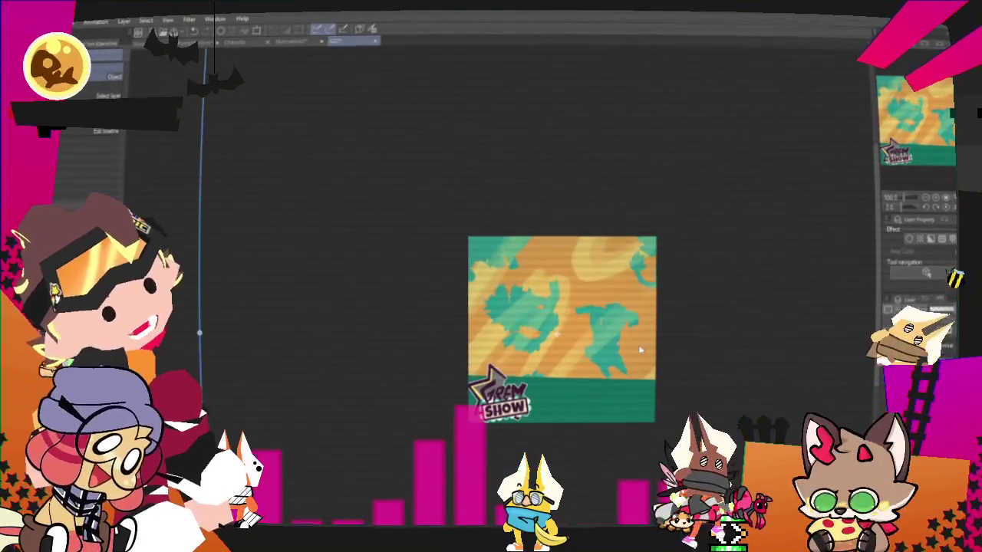
- Squeeze the pasted pattern narrower, then resize it near-square to cover more canvas
{"action": "scroll", "coordinate": [614, 361], "scroll_direction": "down", "scroll_amount": 2}
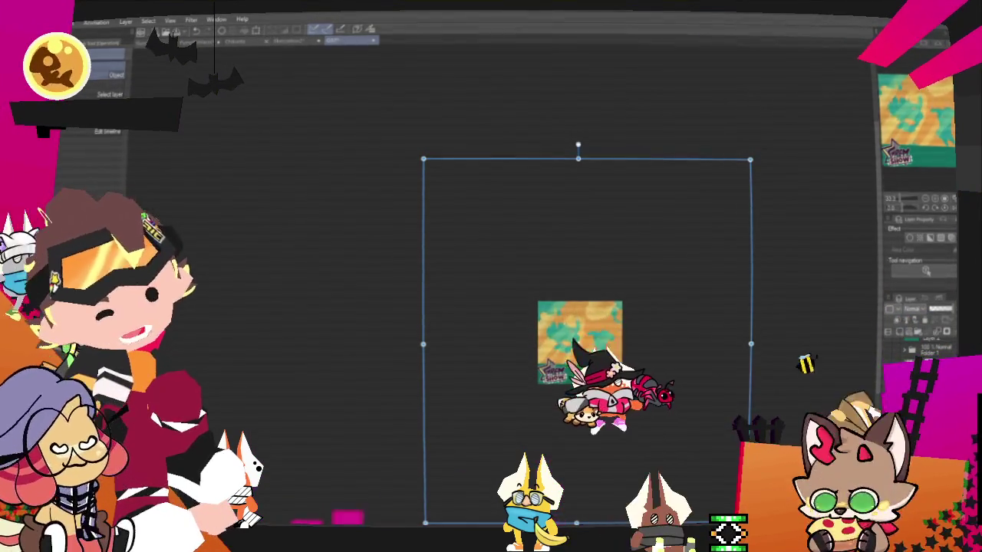
{"action": "left_click_drag", "start_coordinate": [750, 344], "coordinate": [664, 344]}
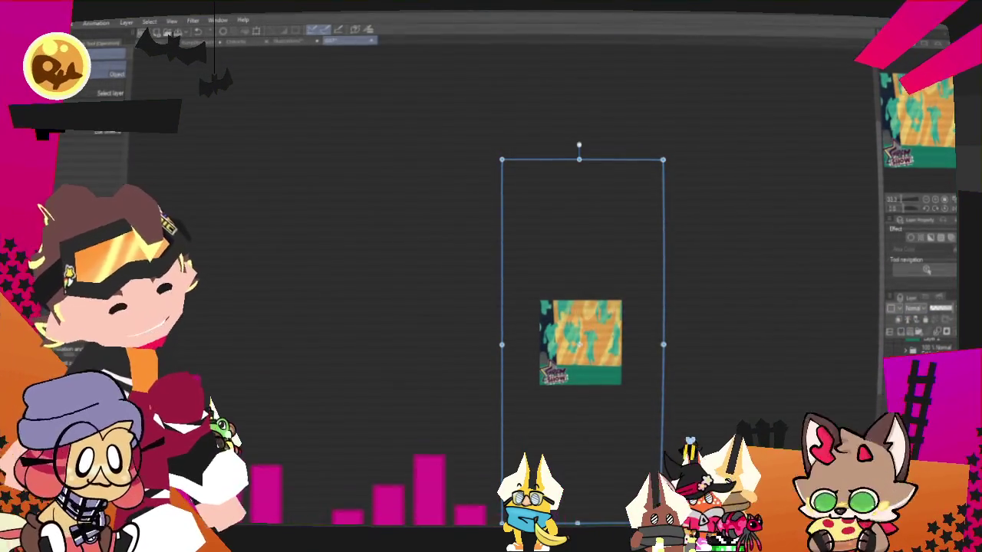
{"action": "left_click_drag", "start_coordinate": [579, 529], "coordinate": [578, 429]}
{"action": "left_click_drag", "start_coordinate": [657, 430], "coordinate": [685, 474]}
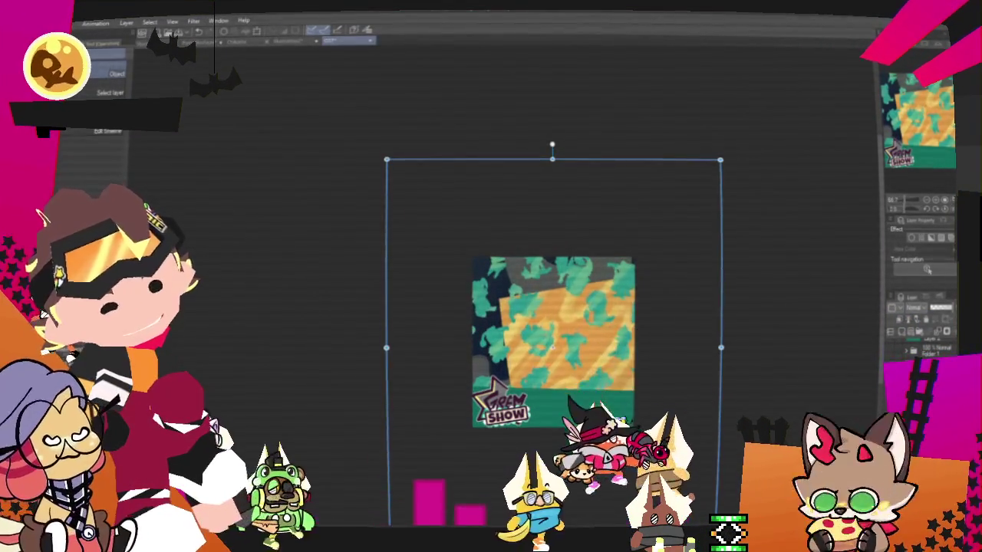
{"action": "key", "text": "Return"}
- Re-paste the orange and teal pattern as a new layer and commit it
{"action": "key", "text": "ctrl+v"}
{"action": "key", "text": "ctrl+t"}
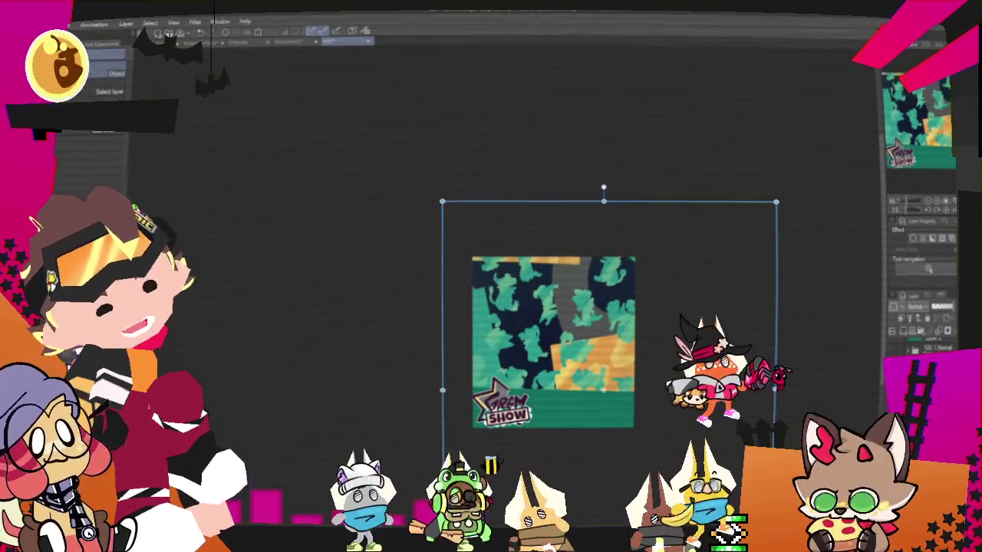
{"action": "key", "text": "ctrl+z"}
{"action": "key", "text": "ctrl+v"}
{"action": "key", "text": "ctrl+t"}
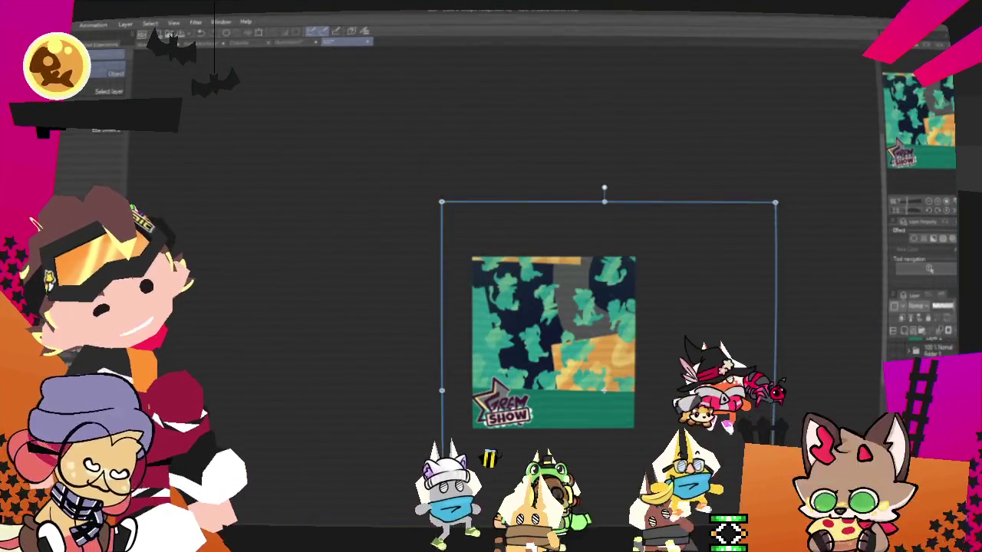
{"action": "key", "text": "ctrl+v"}
{"action": "key", "text": "ctrl+t"}
{"action": "key", "text": "Return"}
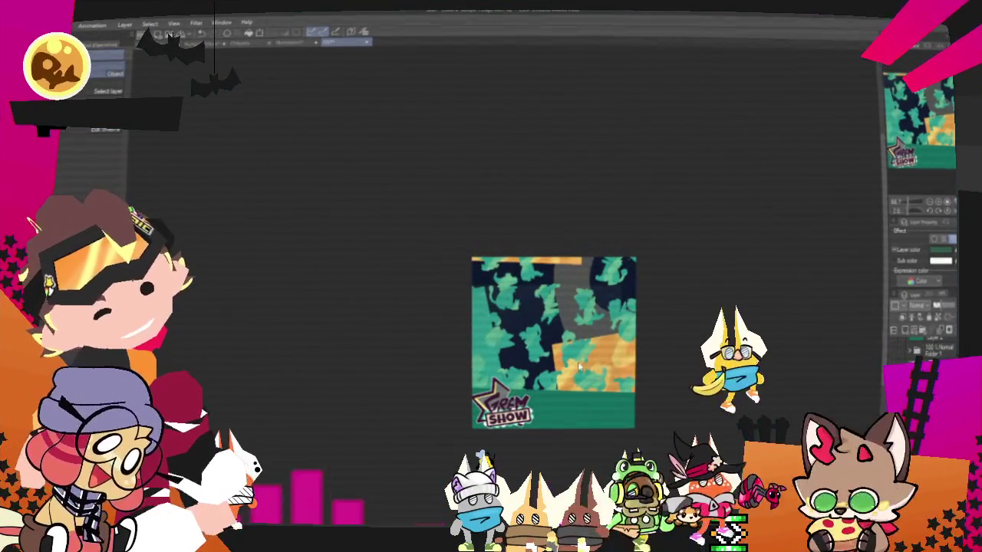
- Paste the pattern again under a transform box and shift it slightly up and left
{"action": "key", "text": "ctrl+t"}
{"action": "key", "text": "Return"}
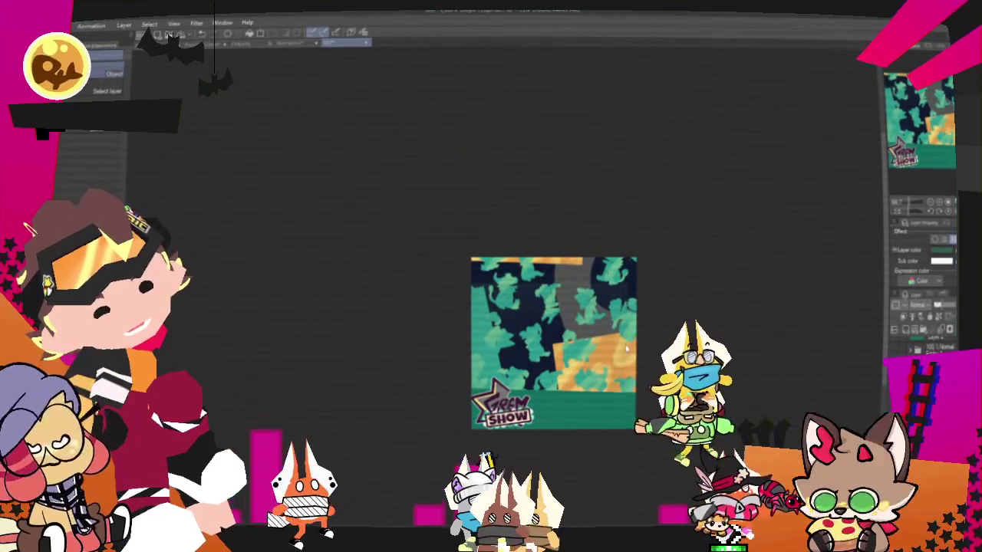
{"action": "key", "text": "ctrl+v"}
{"action": "key", "text": "ctrl+t"}
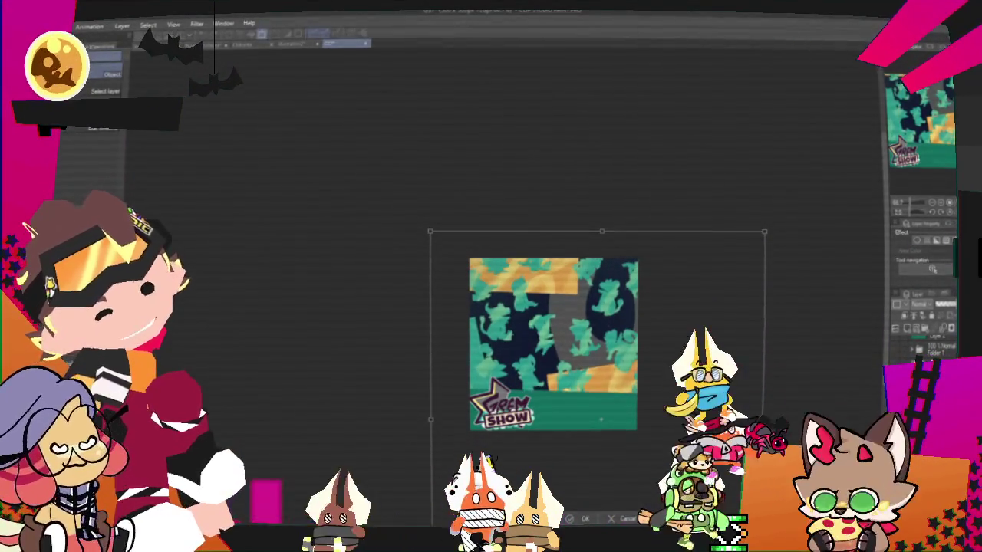
{"action": "key", "text": "alt+Tab"}
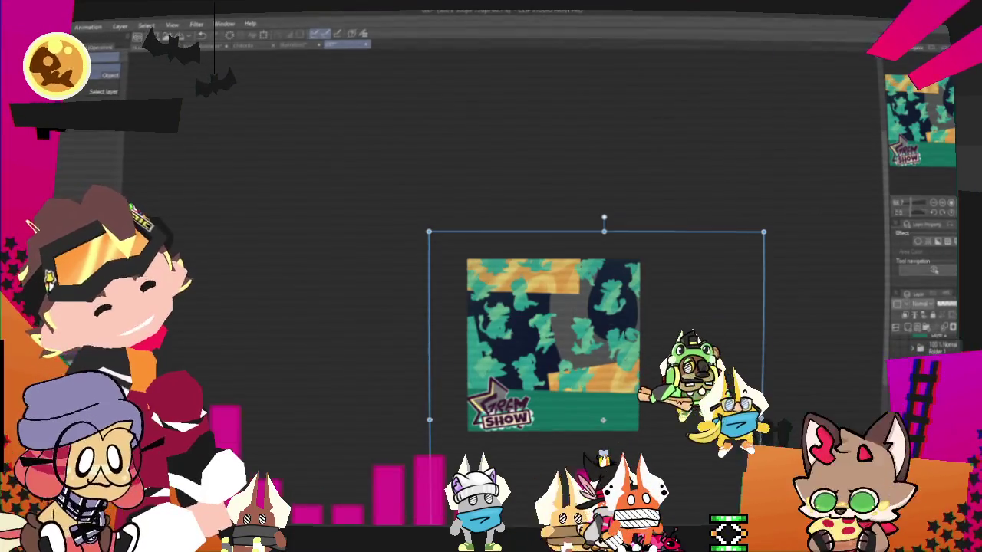
{"action": "mouse_move", "coordinate": [765, 352]}
{"action": "left_mouse_down"}
{"action": "mouse_move", "coordinate": [757, 338]}
{"action": "mouse_move", "coordinate": [757, 346]}
{"action": "left_mouse_up"}
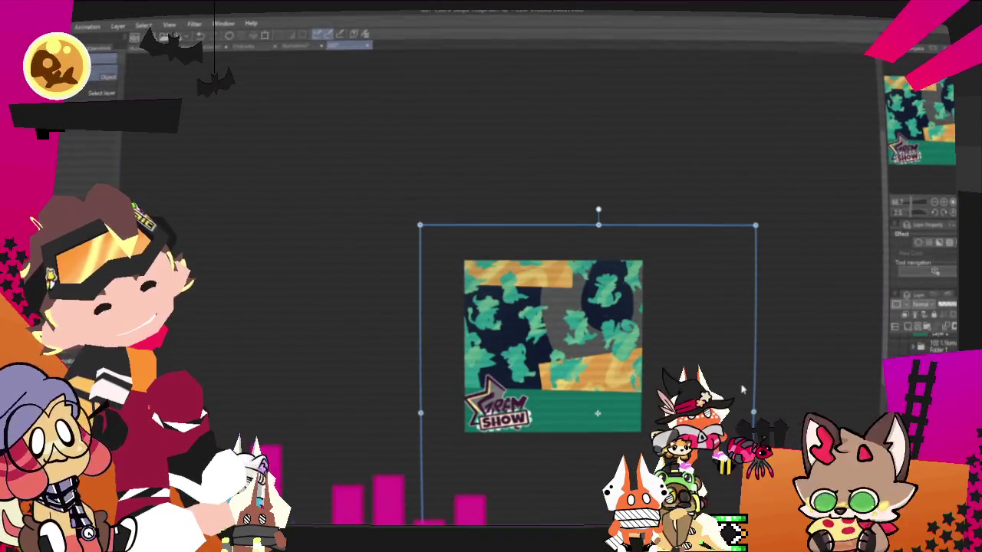
- Nudge the dinosaur pattern a little further left and apply its position
{"action": "left_click_drag", "start_coordinate": [756, 346], "coordinate": [751, 346]}
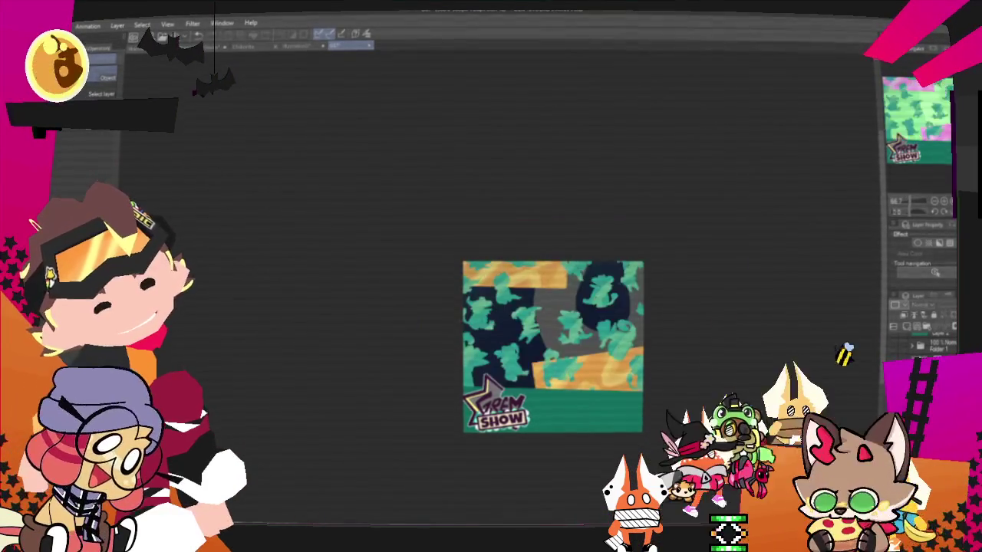
{"action": "scroll", "coordinate": [629, 406], "scroll_direction": "up", "scroll_amount": 1}
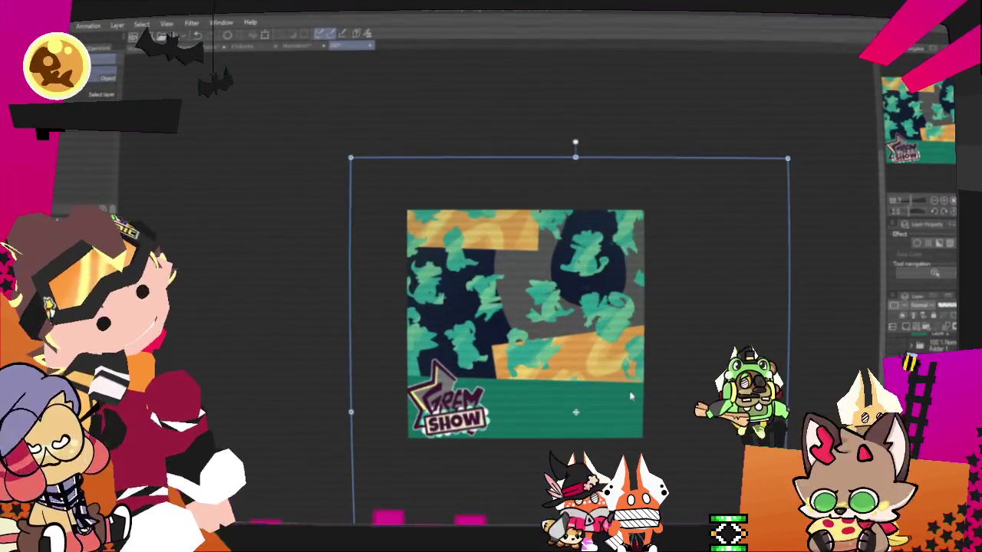
{"action": "scroll", "coordinate": [629, 407], "scroll_direction": "up", "scroll_amount": 1}
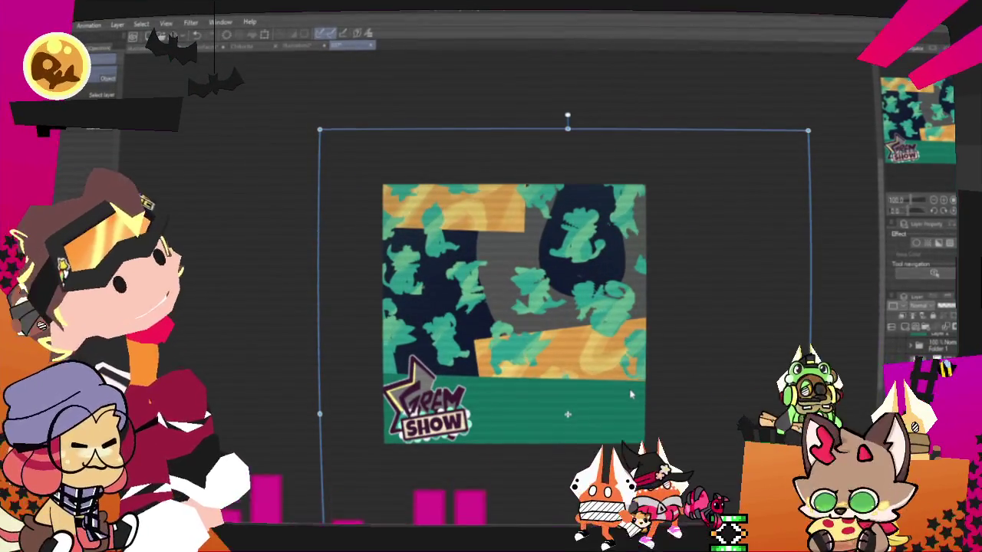
{"action": "scroll", "coordinate": [547, 314], "scroll_direction": "up", "scroll_amount": 1}
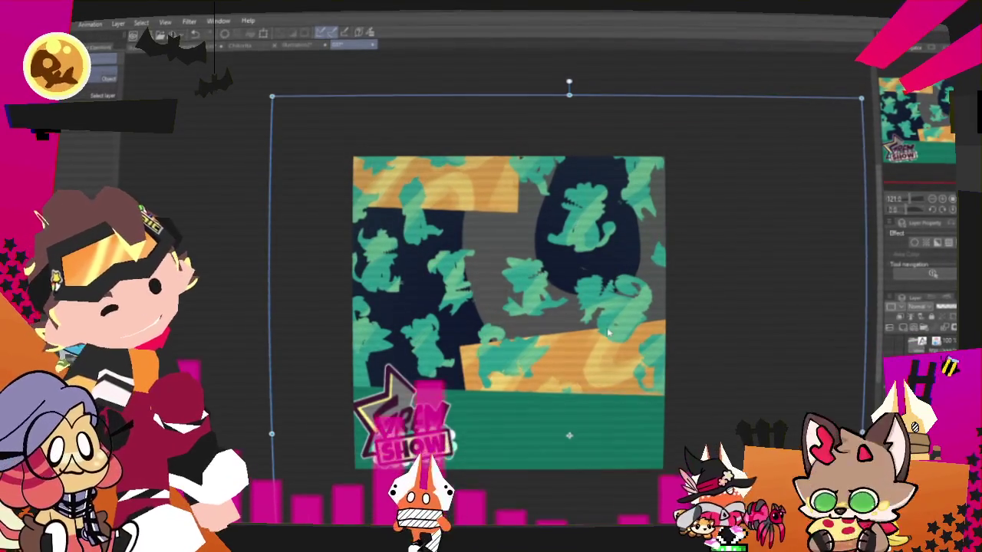
{"action": "scroll", "coordinate": [597, 335], "scroll_direction": "down", "scroll_amount": 1}
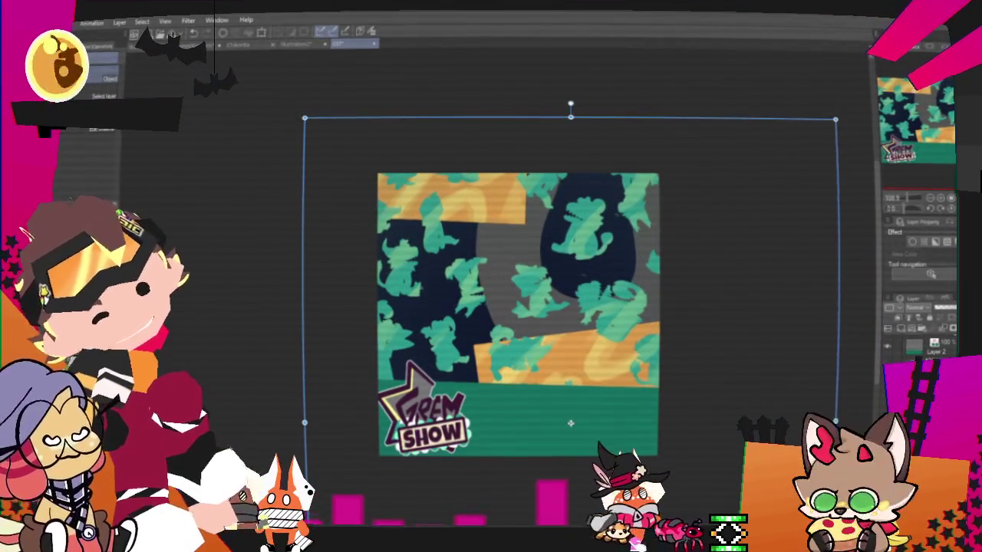
{"action": "key", "text": "Return"}
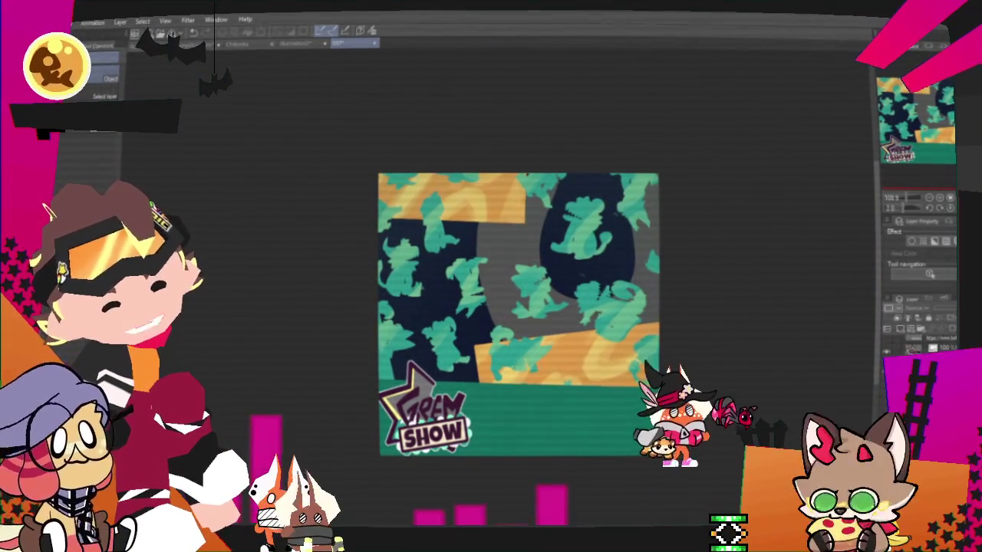
- Delete the two leftover unneeded layers, confirming each deletion
{"action": "key", "text": "Delete"}
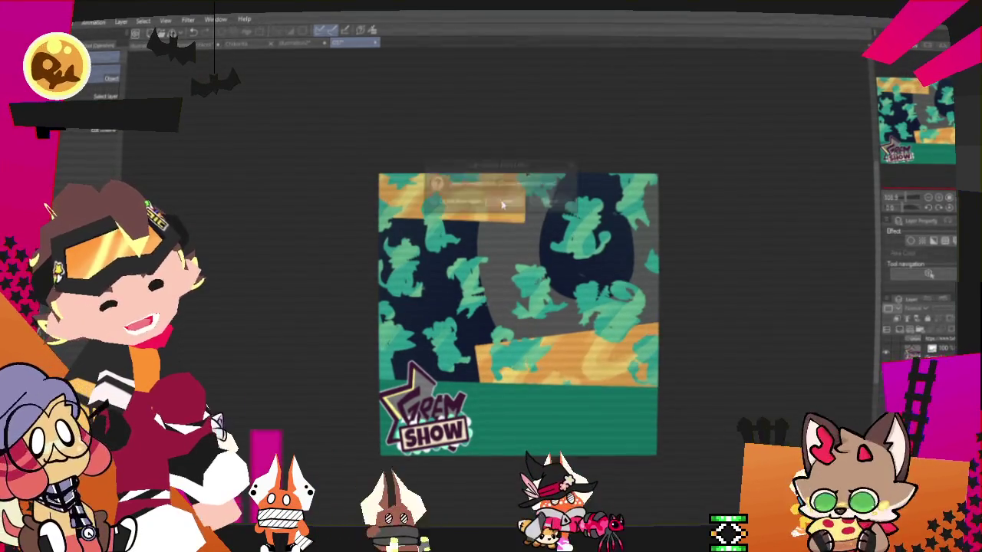
{"action": "left_click", "coordinate": [503, 203]}
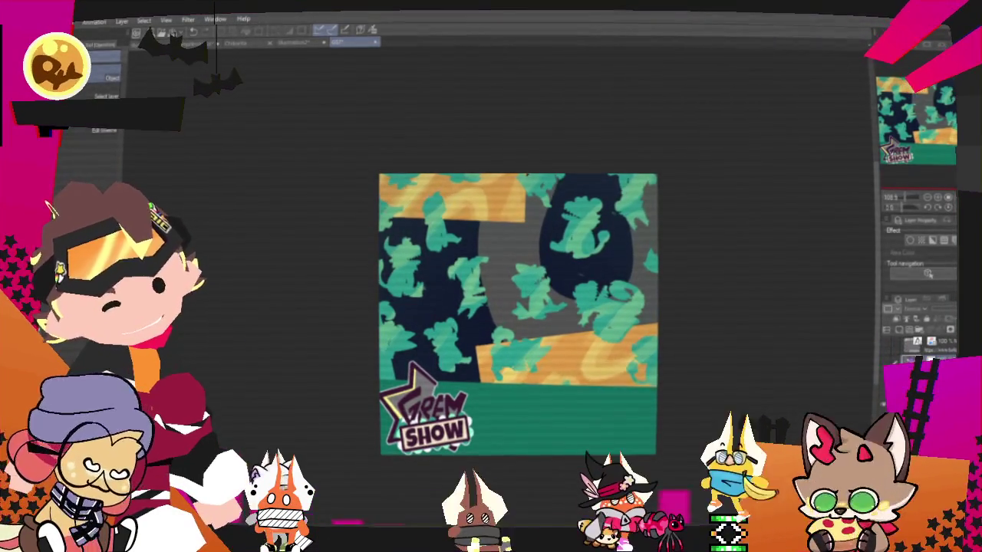
{"action": "key", "text": "ctrl+v"}
{"action": "key", "text": "ctrl+z"}
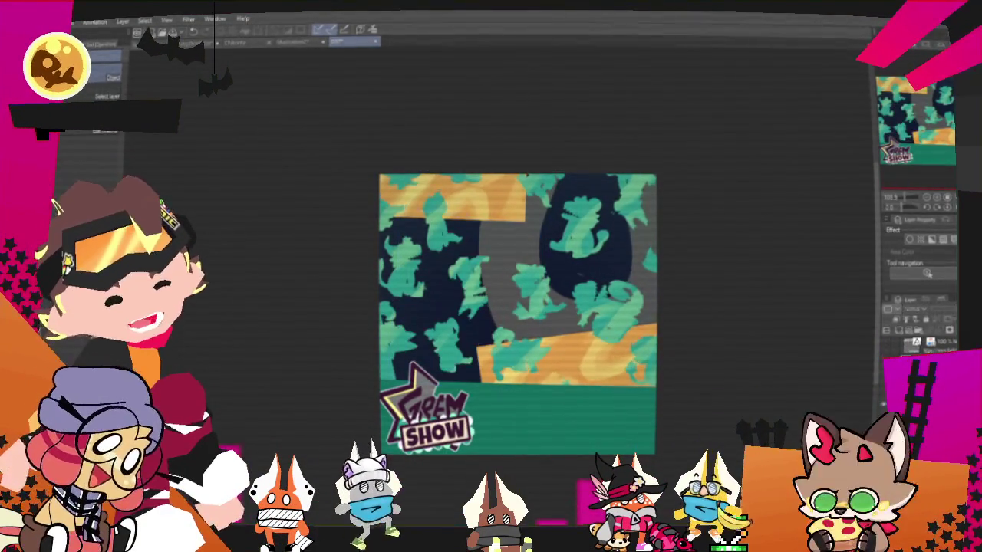
{"action": "key", "text": "Delete"}
{"action": "left_click", "coordinate": [499, 201]}
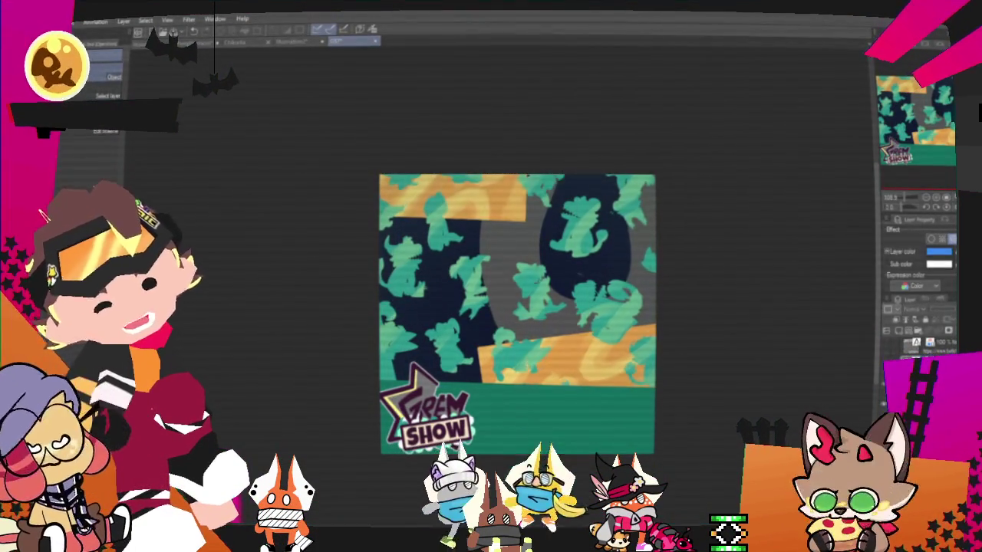
- Import an image and paste the character illustration onto the poster
{"action": "left_click", "coordinate": [96, 21]}
{"action": "mouse_move", "coordinate": [84, 138]}
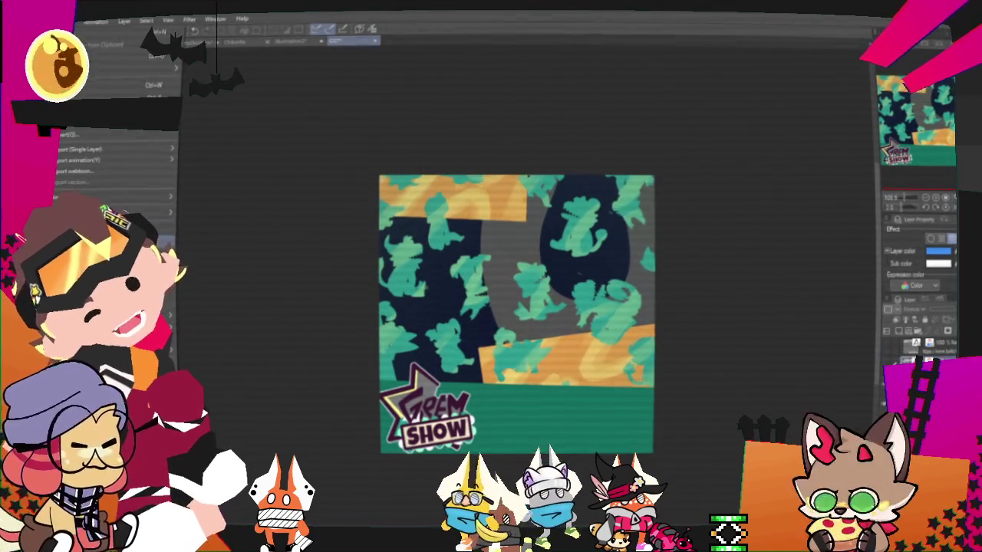
{"action": "left_click", "coordinate": [196, 218]}
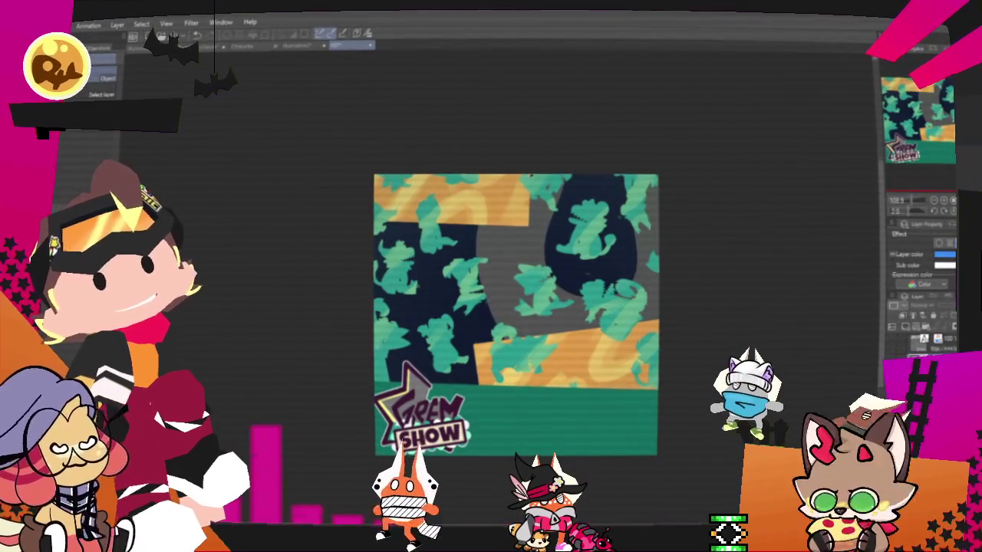
{"action": "key", "text": "ctrl+v"}
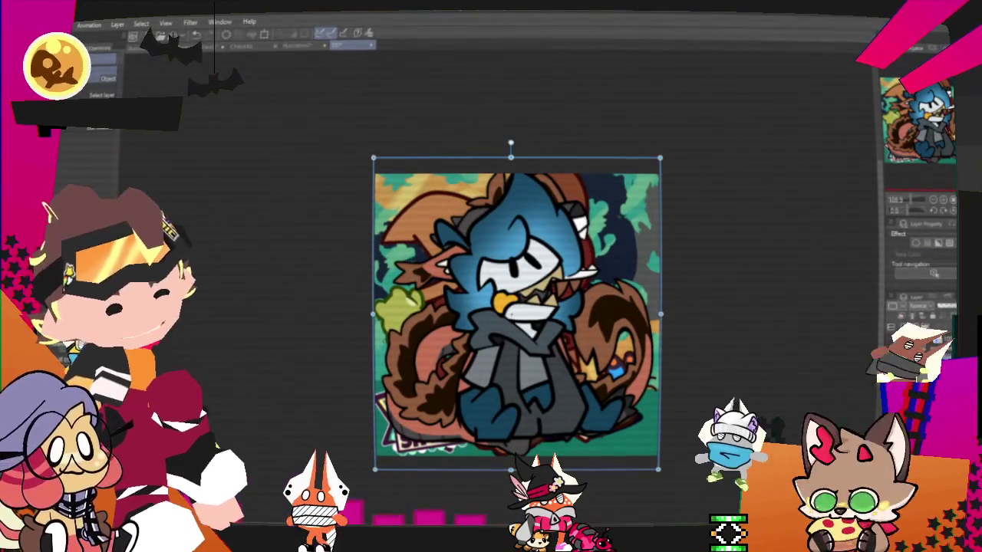
- Scale the blue character group down to the bottom-left, just above the Grem Show logo
{"action": "key", "text": "ctrl+t"}
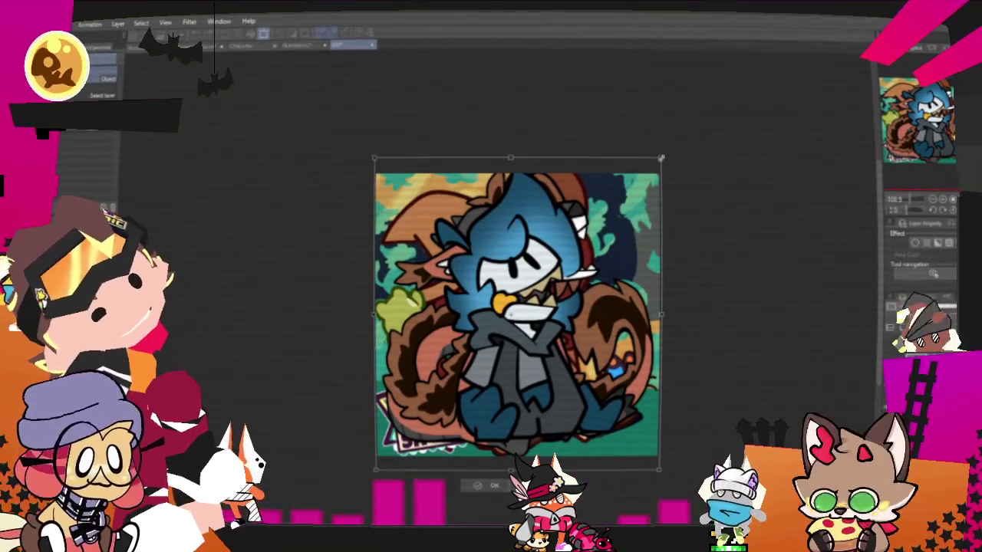
{"action": "left_click_drag", "start_coordinate": [662, 158], "coordinate": [499, 328]}
{"action": "scroll", "coordinate": [542, 403], "scroll_direction": "up", "scroll_amount": 2}
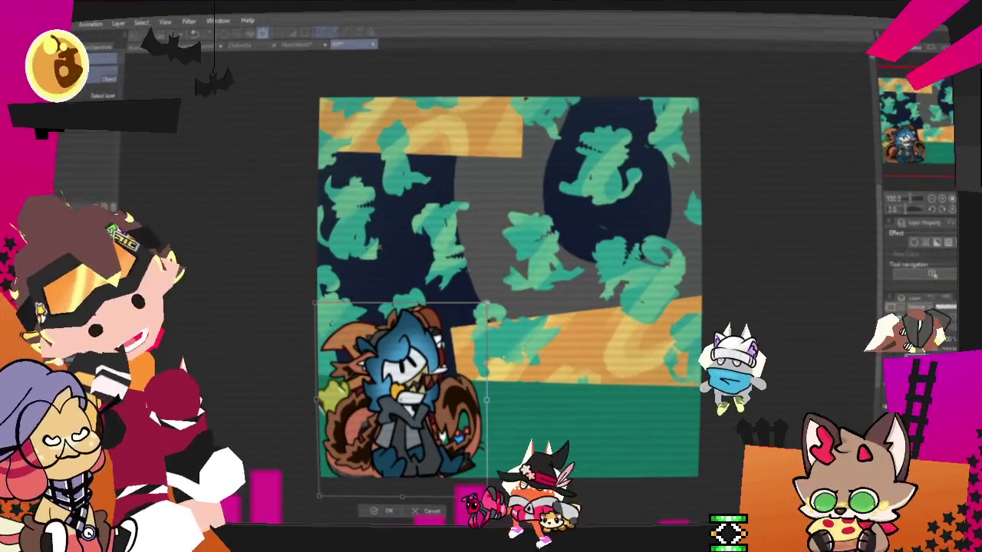
{"action": "left_click_drag", "start_coordinate": [487, 494], "coordinate": [434, 460]}
{"action": "left_click_drag", "start_coordinate": [376, 399], "coordinate": [375, 345]}
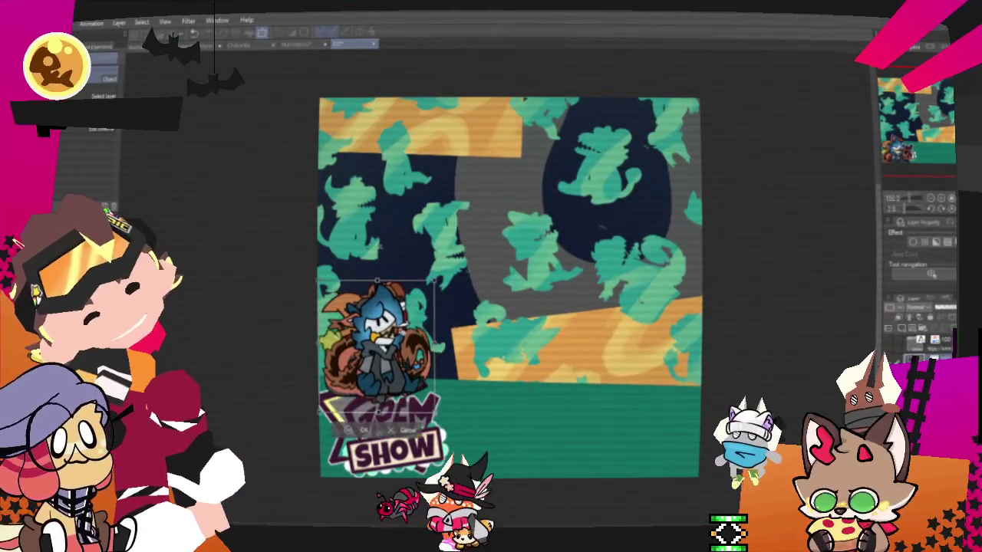
{"action": "left_click_drag", "start_coordinate": [433, 280], "coordinate": [476, 234]}
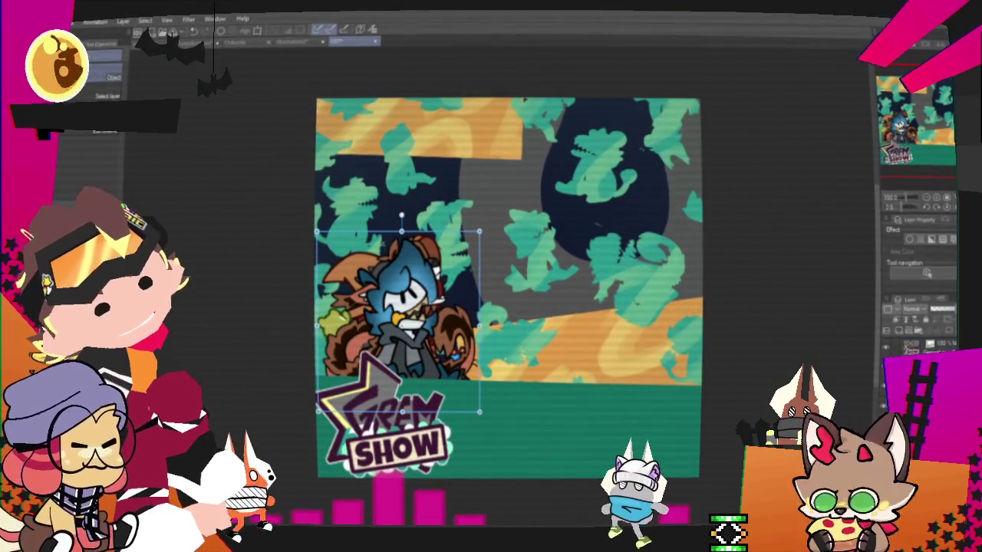
{"action": "left_click", "coordinate": [391, 429]}
{"action": "key", "text": "Return"}
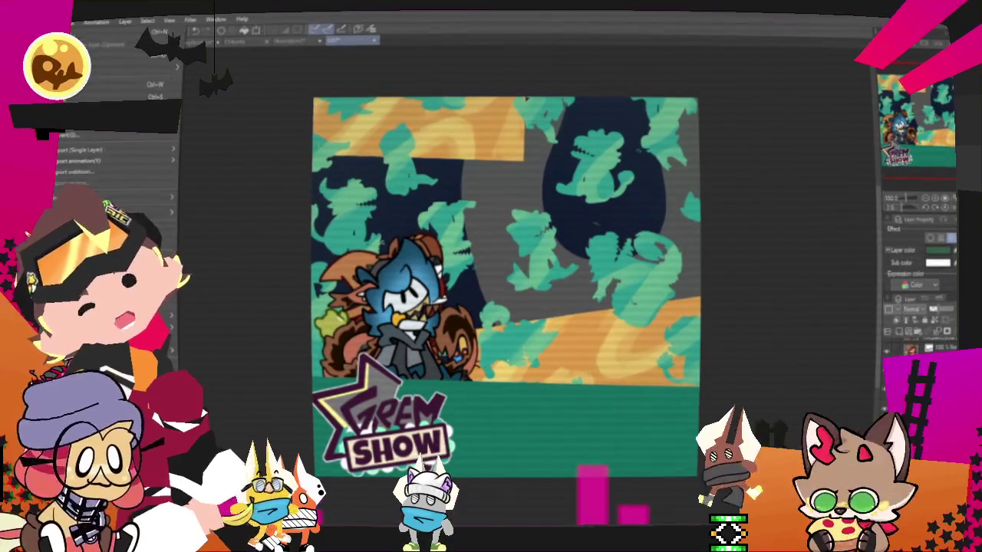
- Paste in the orange controller-and-hand card image
{"action": "right_click", "coordinate": [178, 207]}
{"action": "left_click", "coordinate": [240, 214]}
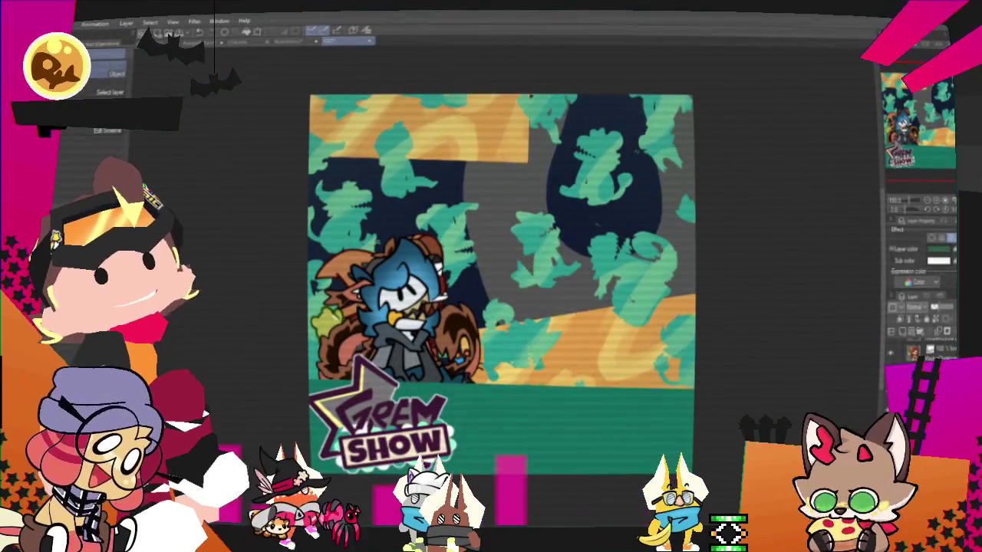
{"action": "key", "text": "ctrl+v"}
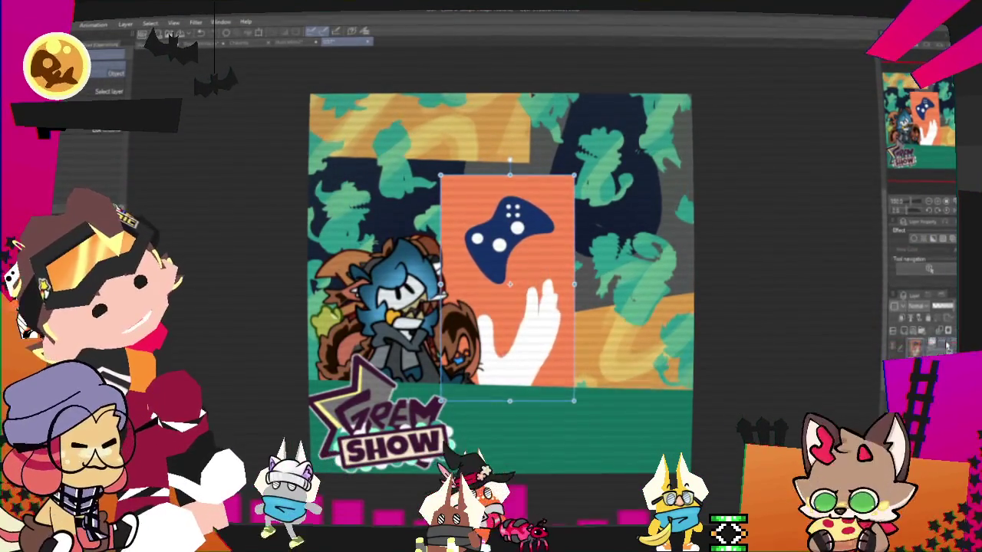
- Shrink the controller card and place it in the poster's top-right corner
{"action": "left_click_drag", "start_coordinate": [493, 304], "coordinate": [603, 376]}
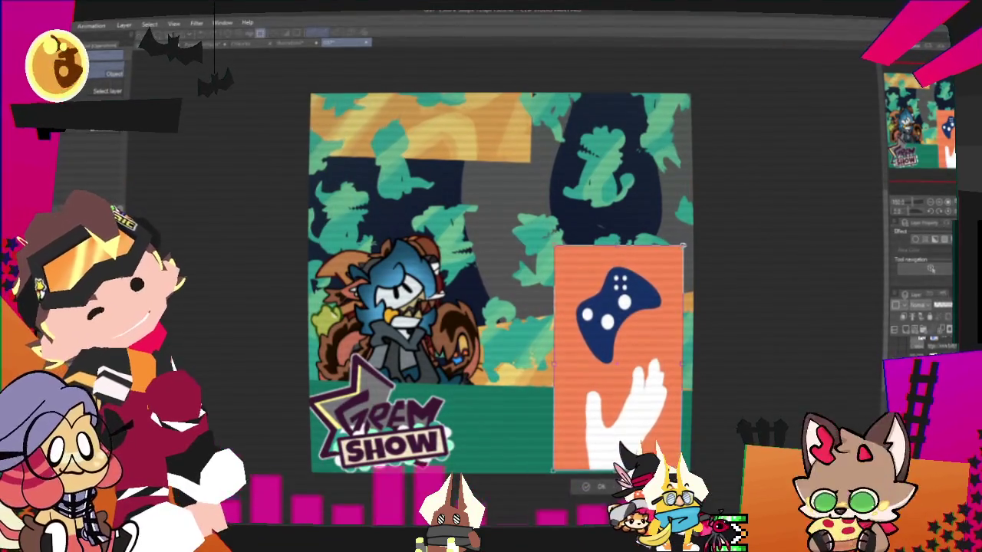
{"action": "mouse_move", "coordinate": [682, 247]}
{"action": "left_mouse_down"}
{"action": "mouse_move", "coordinate": [609, 381]}
{"action": "mouse_move", "coordinate": [613, 344]}
{"action": "left_mouse_up"}
{"action": "mouse_move", "coordinate": [605, 391]}
{"action": "left_mouse_down"}
{"action": "mouse_move", "coordinate": [668, 396]}
{"action": "mouse_move", "coordinate": [654, 193]}
{"action": "left_mouse_up"}
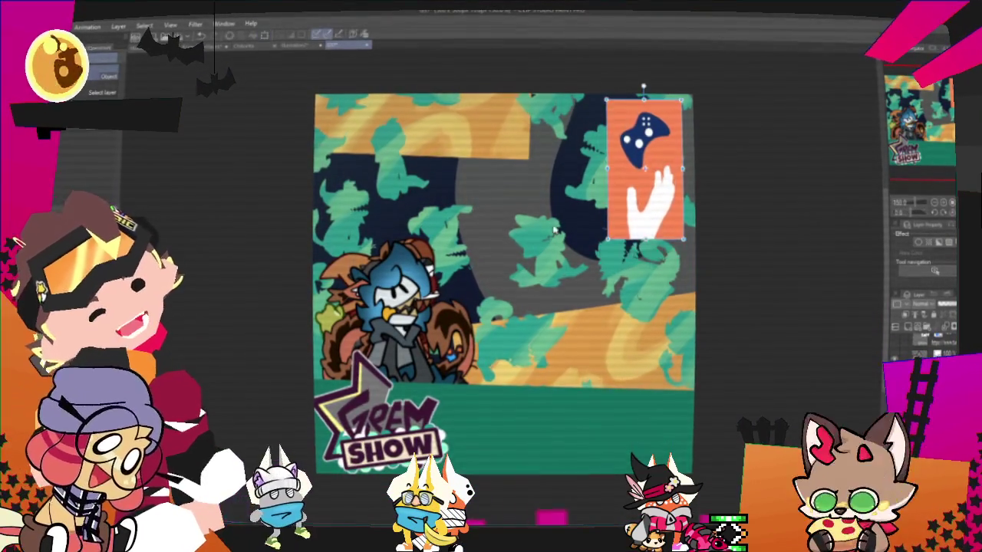
{"action": "left_click_drag", "start_coordinate": [567, 238], "coordinate": [547, 240]}
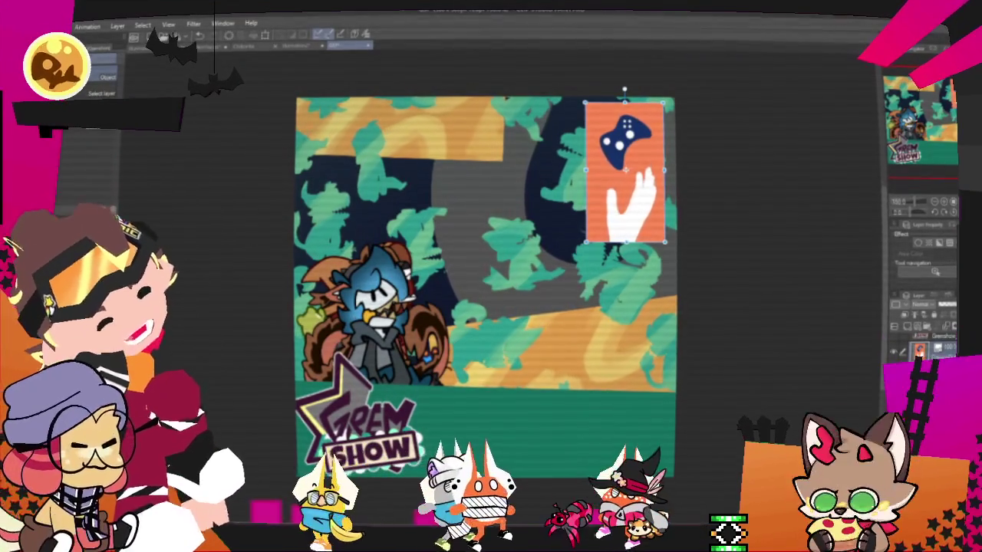
- Check the composition mirrored, then move the blue character to the right side
{"action": "left_click", "coordinate": [932, 335]}
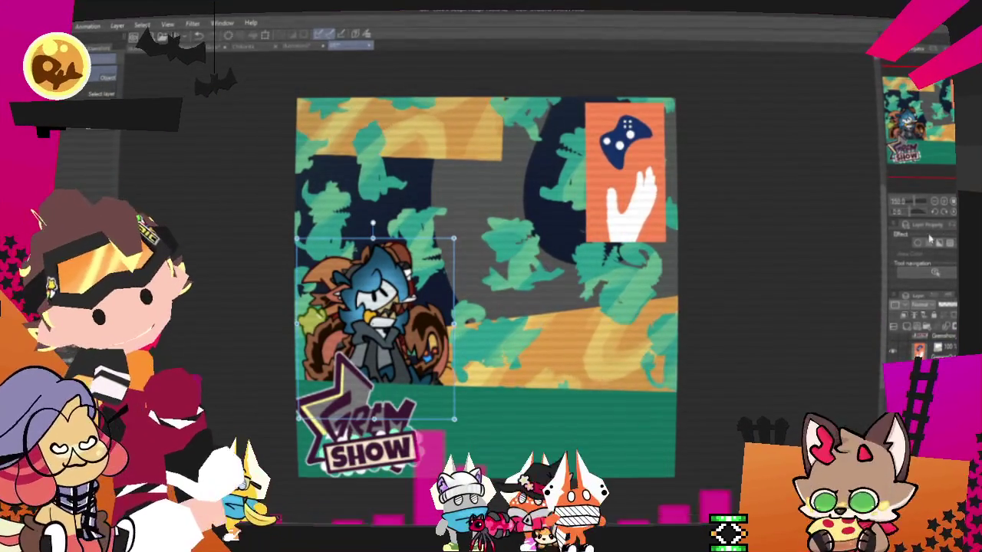
{"action": "left_click", "coordinate": [950, 210]}
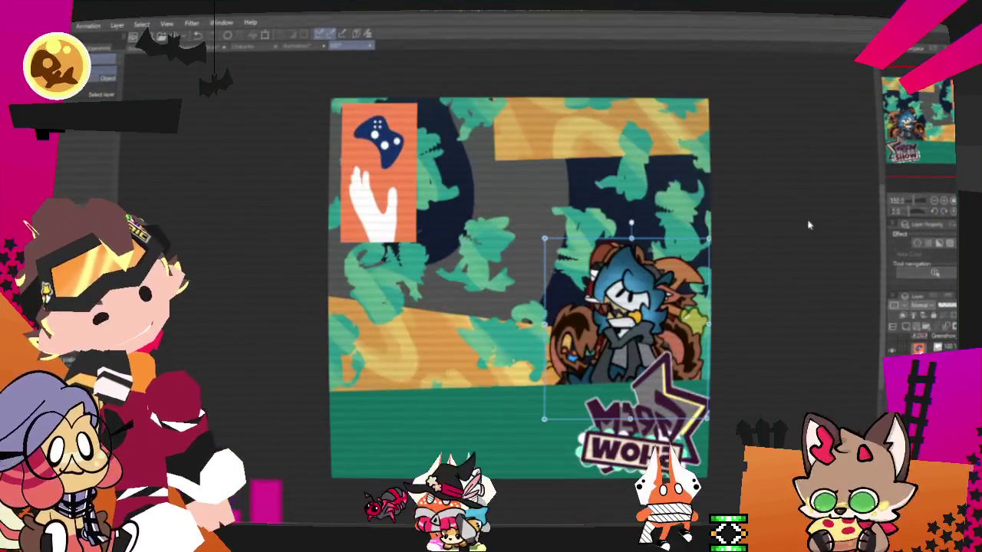
{"action": "left_click", "coordinate": [949, 210]}
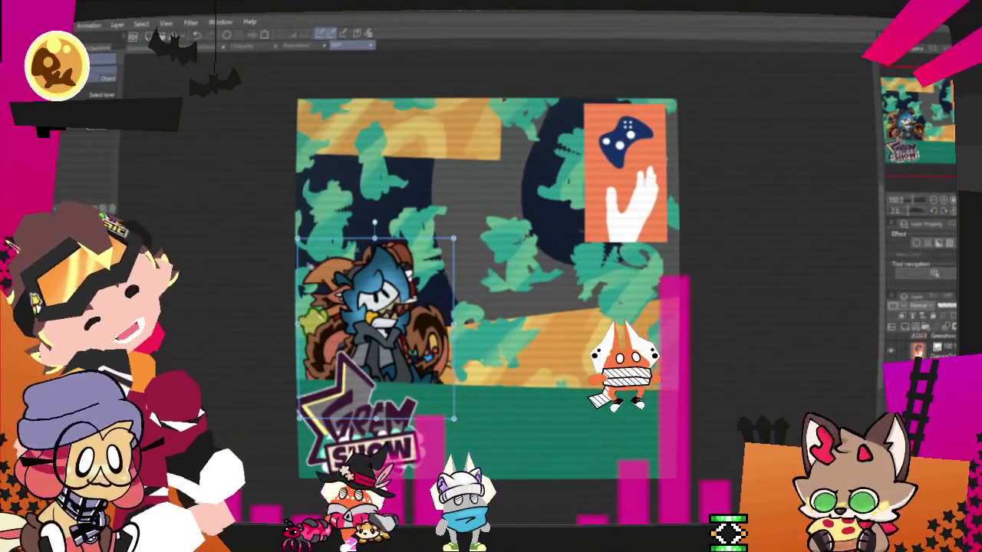
{"action": "left_click_drag", "start_coordinate": [375, 322], "coordinate": [617, 322]}
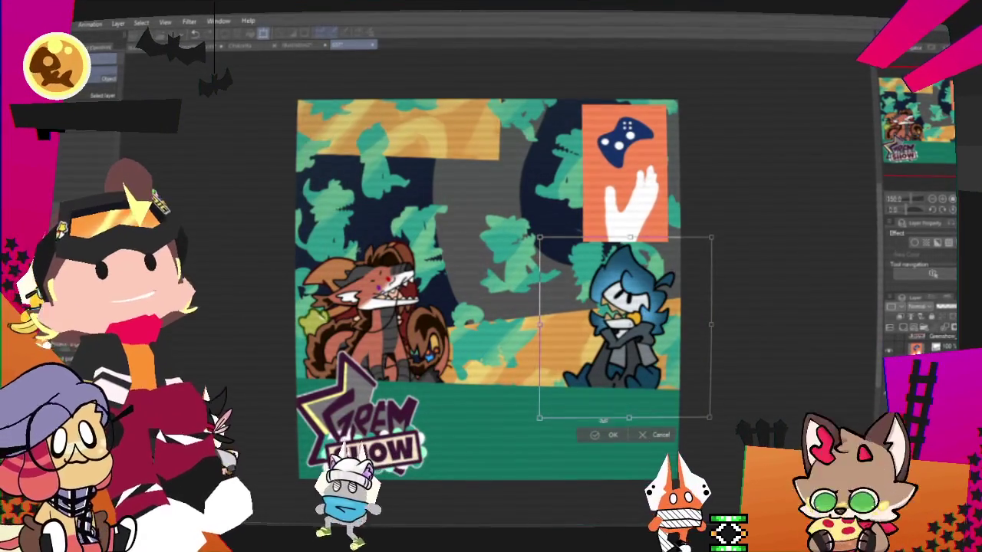
- Bring the cowgirl out beside the blue character and enlarge the left creature
{"action": "left_click", "coordinate": [375, 322]}
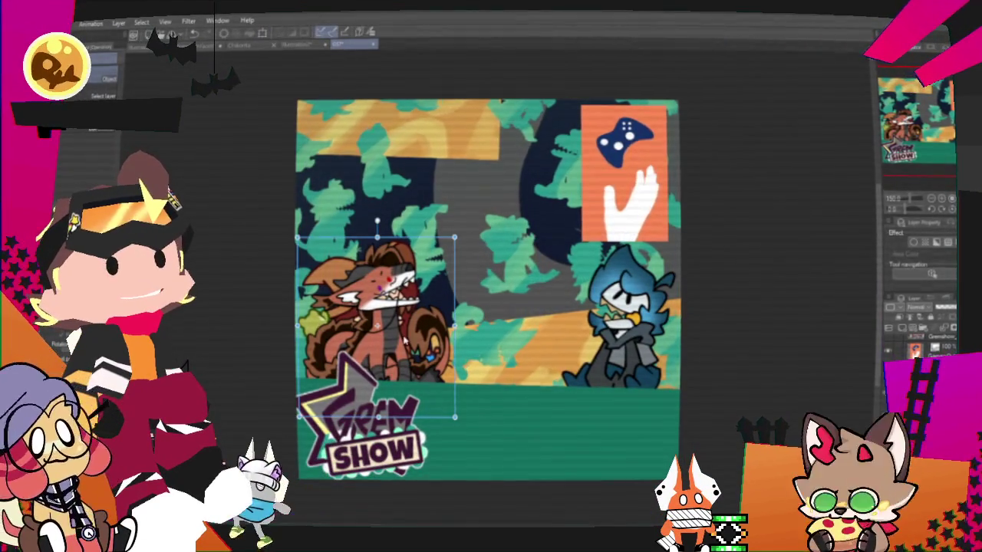
{"action": "left_click_drag", "start_coordinate": [385, 331], "coordinate": [575, 317]}
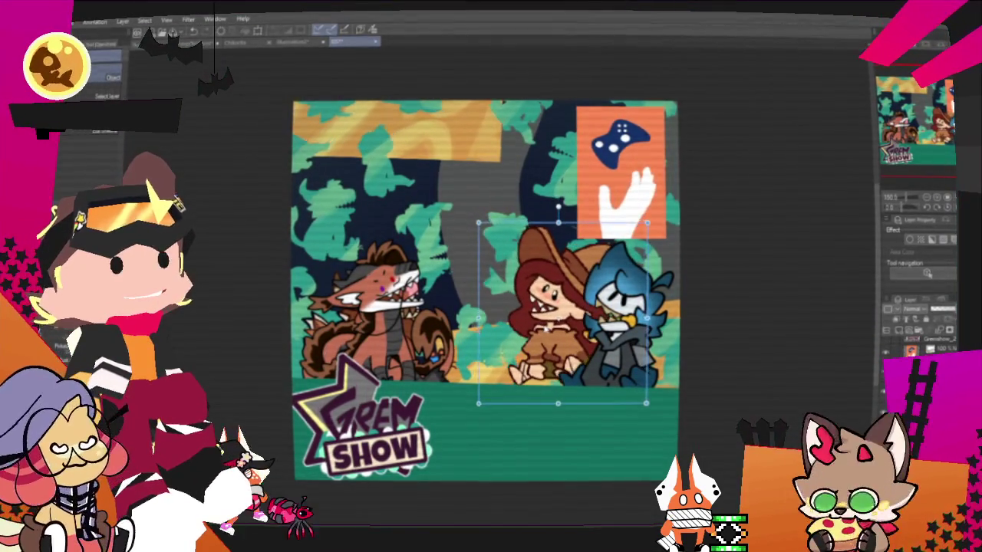
{"action": "left_click", "coordinate": [368, 306]}
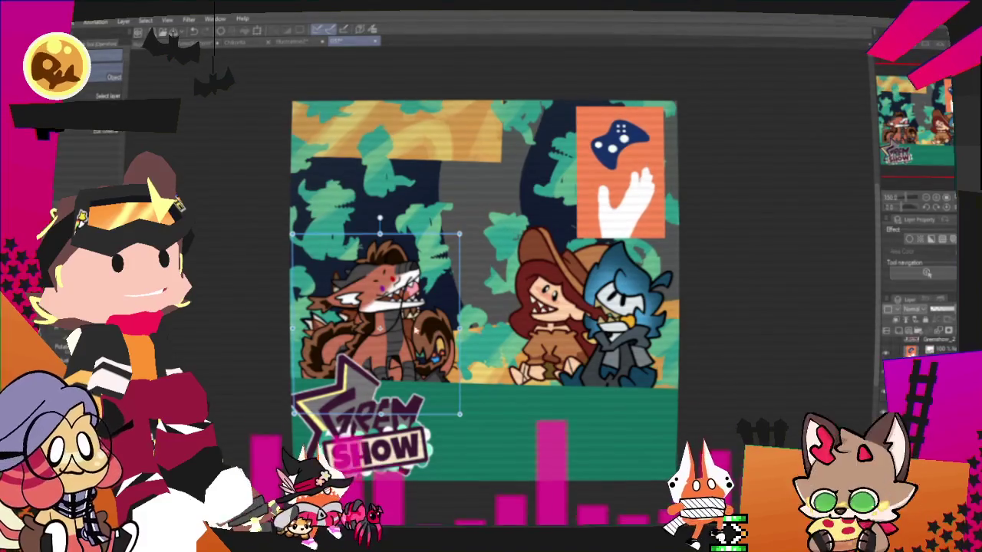
{"action": "left_click_drag", "start_coordinate": [322, 315], "coordinate": [258, 314]}
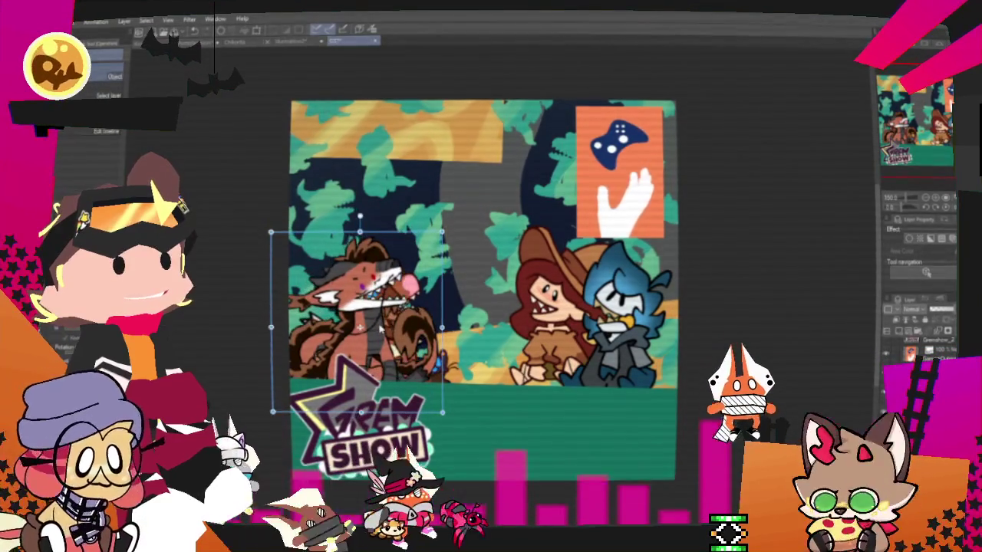
- Shift the right pair left and up, then enlarge and raise the red dragon
{"action": "left_click", "coordinate": [627, 349]}
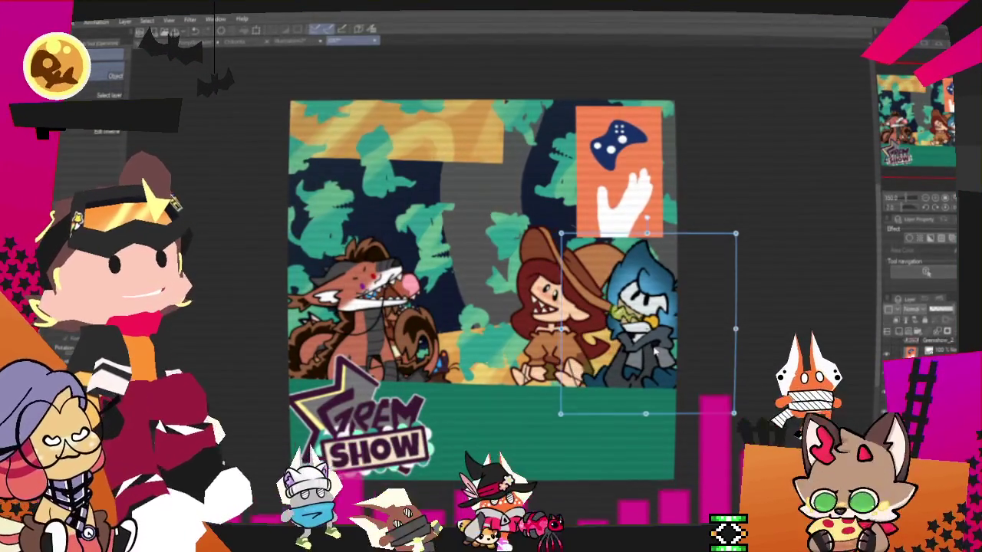
{"action": "left_click_drag", "start_coordinate": [628, 349], "coordinate": [571, 337]}
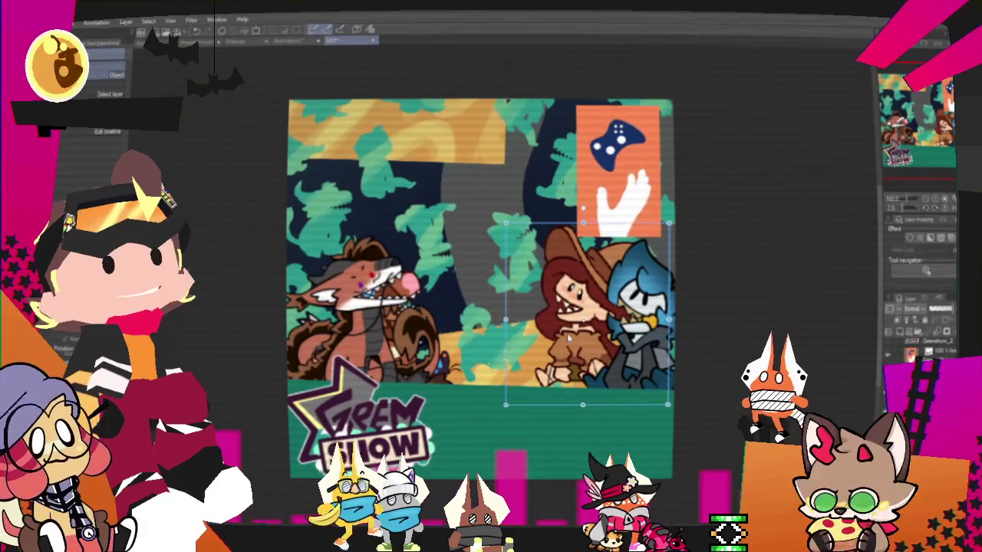
{"action": "left_click_drag", "start_coordinate": [571, 336], "coordinate": [569, 335]}
{"action": "left_click", "coordinate": [383, 307]}
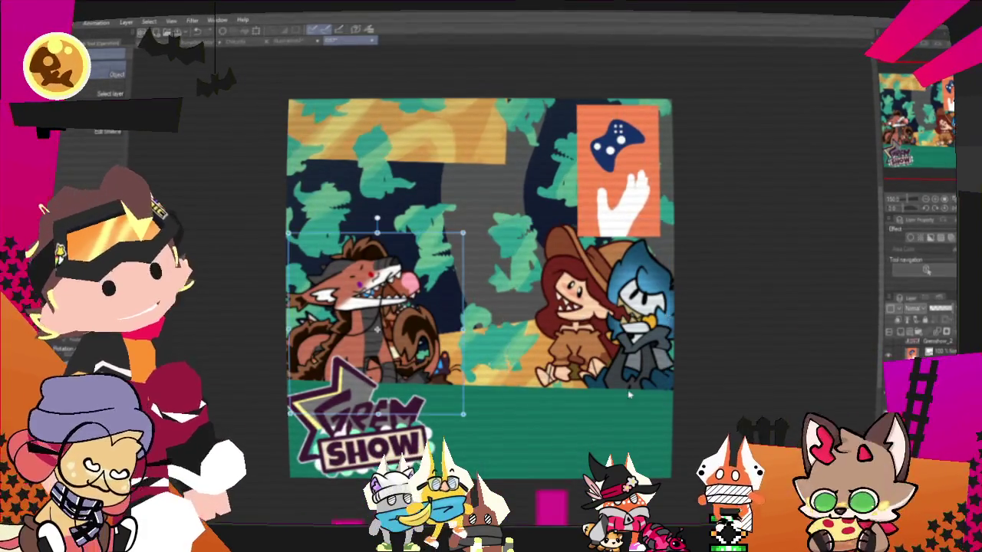
{"action": "left_click_drag", "start_coordinate": [471, 219], "coordinate": [484, 207]}
{"action": "mouse_move", "coordinate": [451, 313]}
{"action": "left_mouse_down"}
{"action": "mouse_move", "coordinate": [474, 225]}
{"action": "mouse_move", "coordinate": [388, 340]}
{"action": "left_mouse_up"}
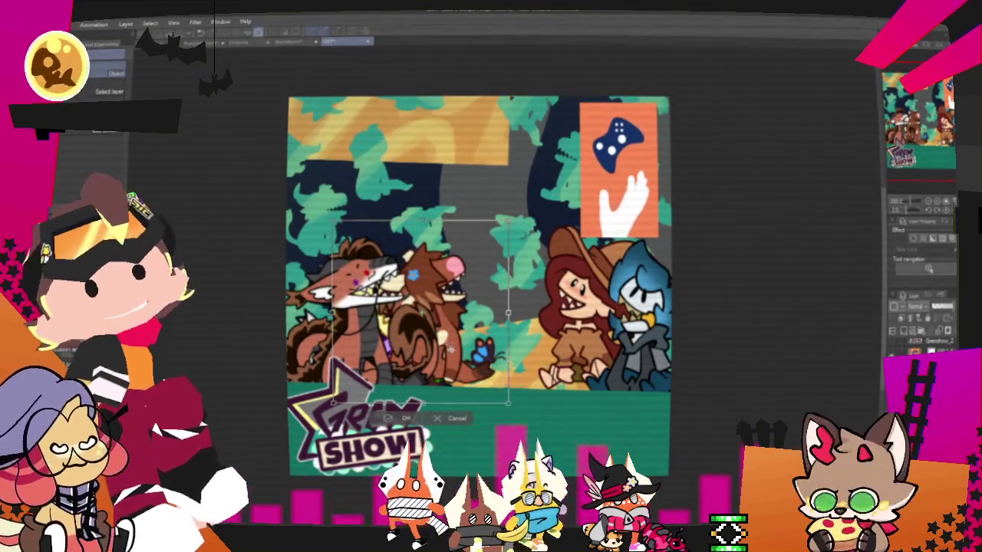
- Shift the red dragon left and move the cowgirl-and-blue pair right and down
{"action": "mouse_move", "coordinate": [467, 327]}
{"action": "left_mouse_down"}
{"action": "mouse_move", "coordinate": [399, 336]}
{"action": "mouse_move", "coordinate": [454, 320]}
{"action": "left_mouse_up"}
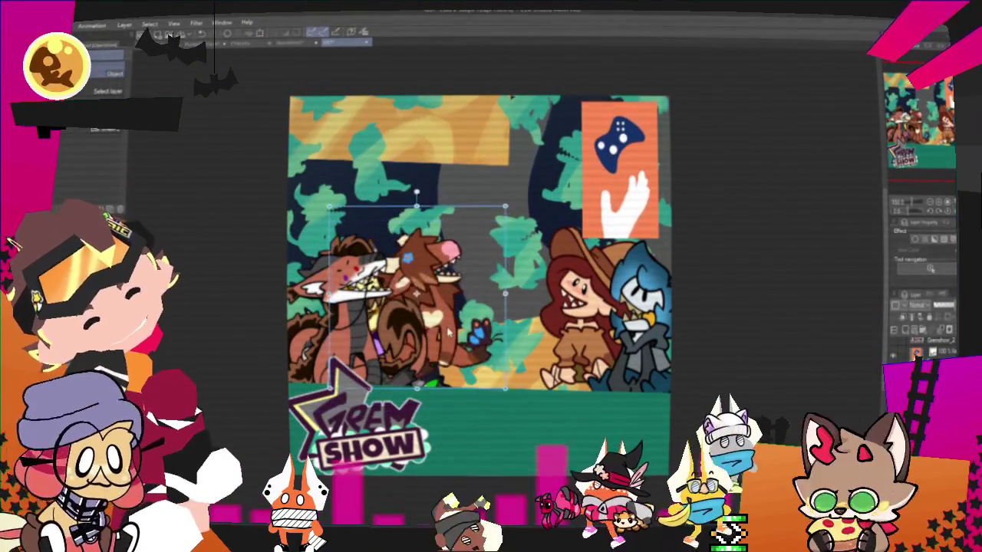
{"action": "left_click", "coordinate": [583, 329]}
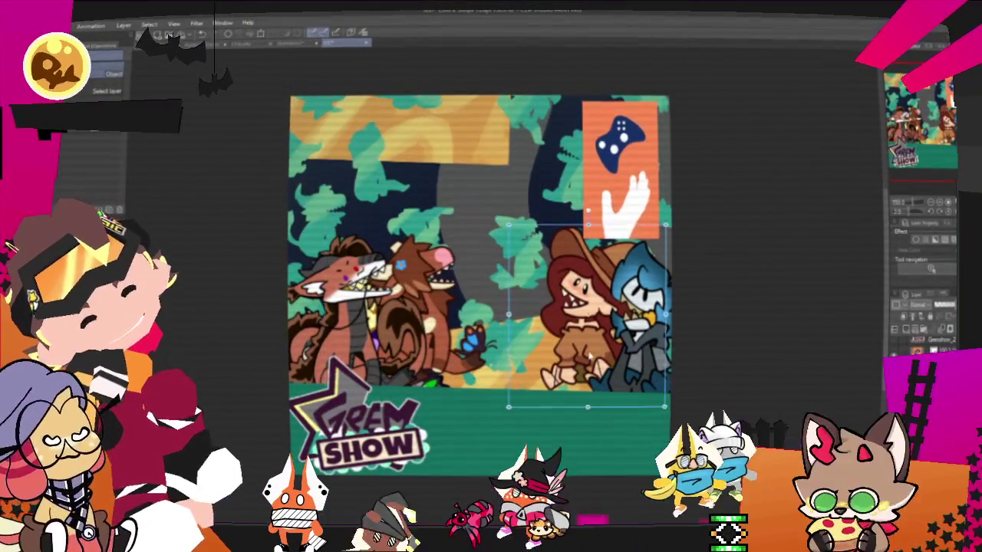
{"action": "left_click_drag", "start_coordinate": [584, 349], "coordinate": [646, 355]}
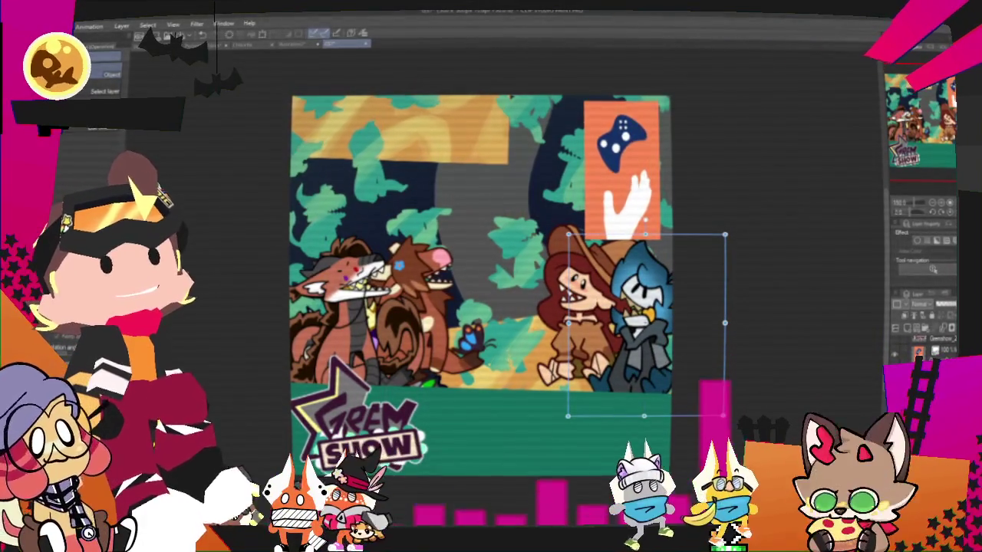
- Paste the grey-and-white wolf above the red dragon and tilt a purple-haired character over the right pair
{"action": "left_click", "coordinate": [376, 307]}
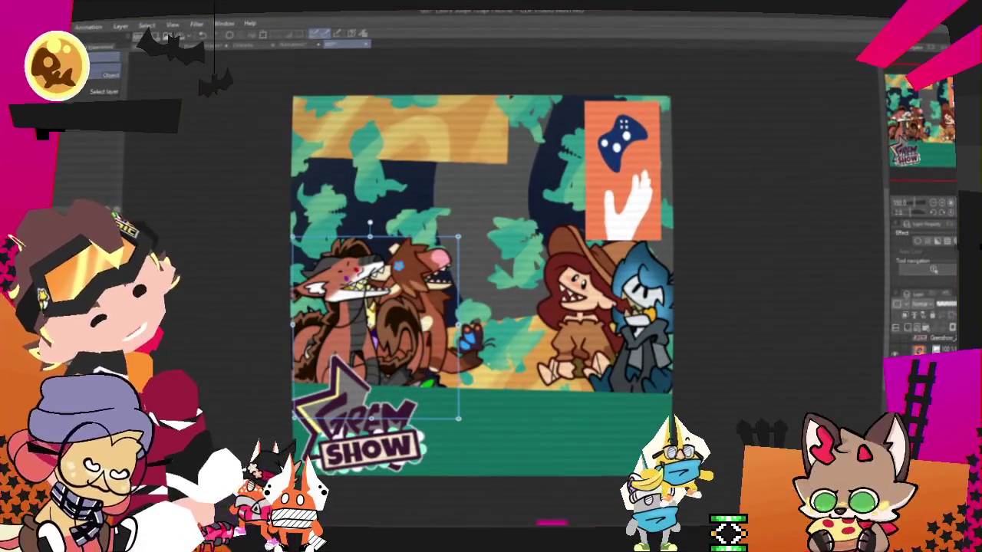
{"action": "key", "text": "ctrl+v"}
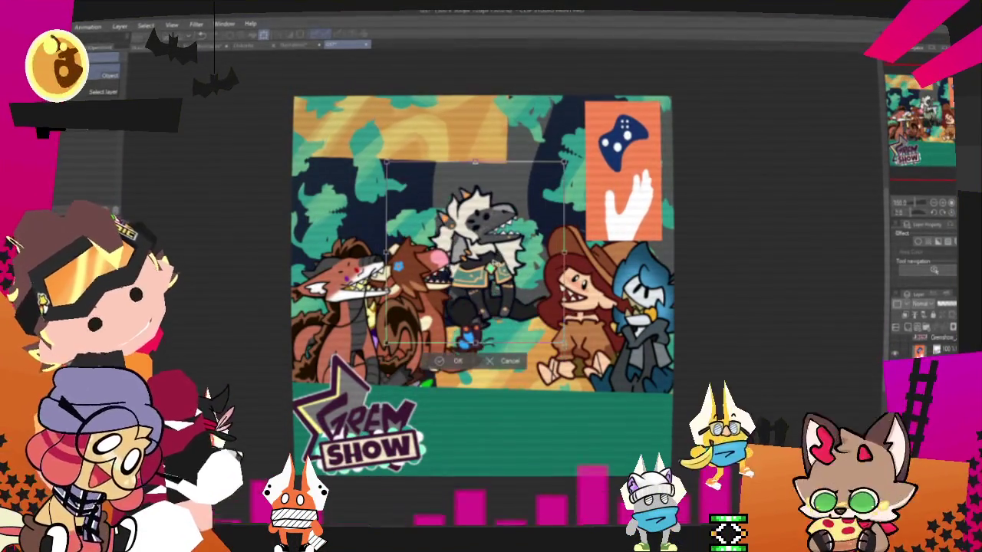
{"action": "left_click_drag", "start_coordinate": [476, 253], "coordinate": [376, 230]}
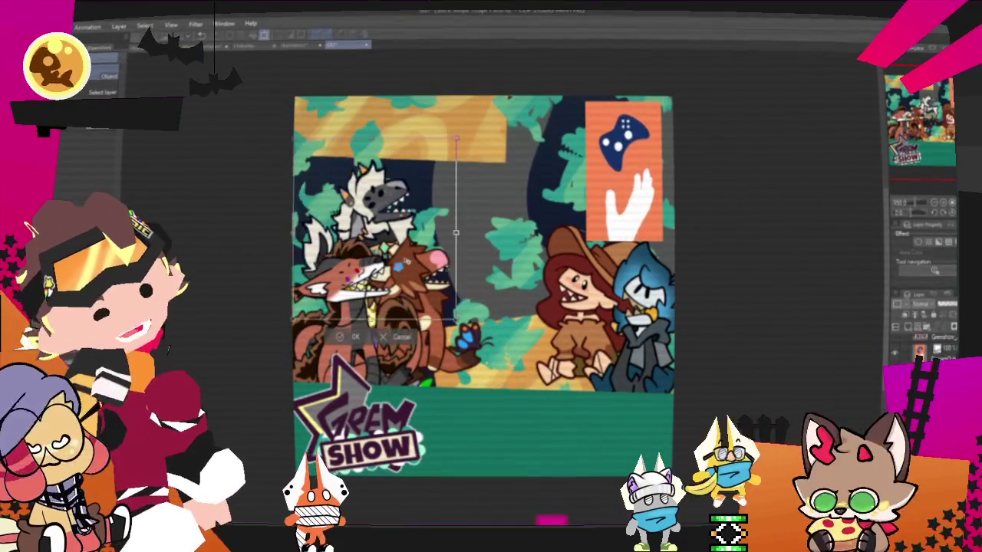
{"action": "left_click", "coordinate": [344, 323]}
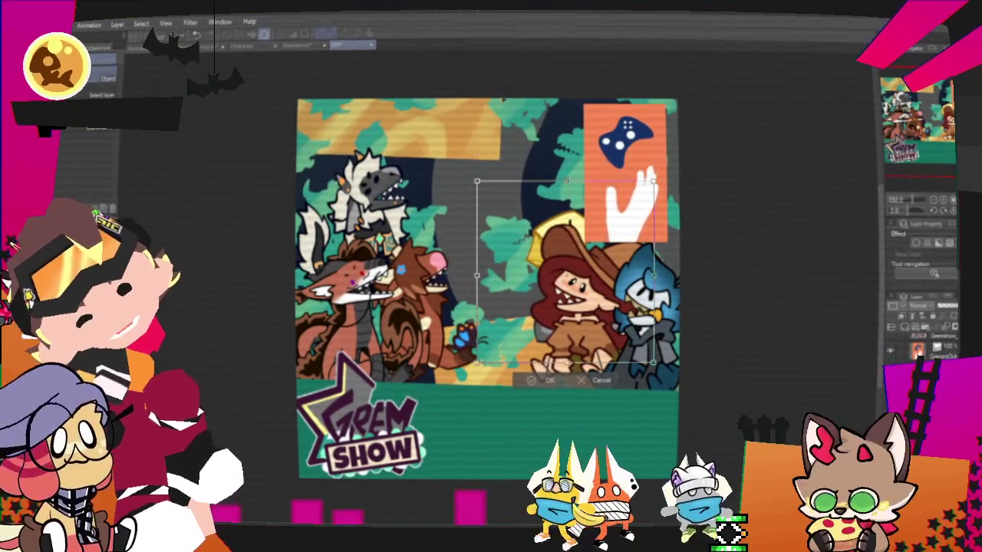
{"action": "left_click_drag", "start_coordinate": [568, 268], "coordinate": [710, 261]}
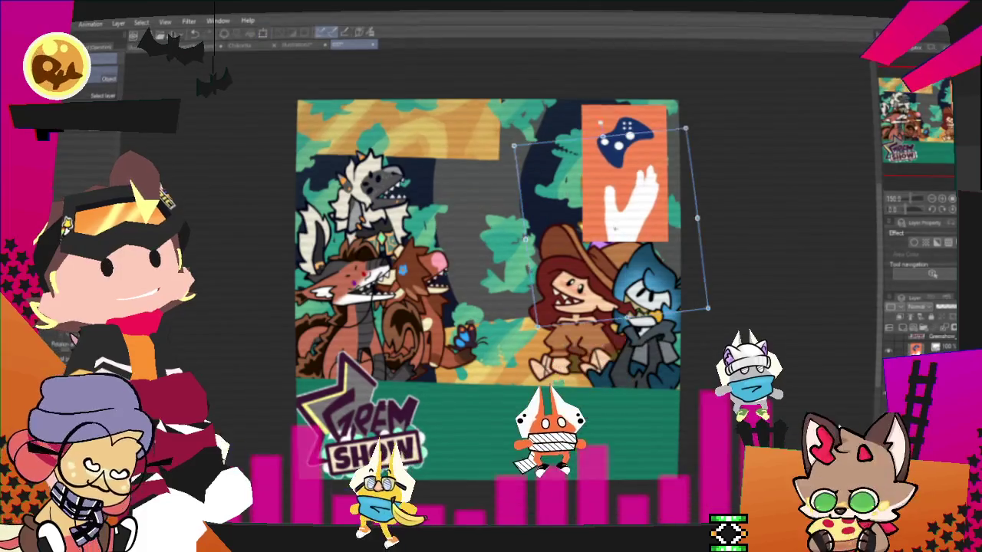
{"action": "mouse_move", "coordinate": [605, 270]}
{"action": "left_mouse_down"}
{"action": "mouse_move", "coordinate": [623, 272]}
{"action": "mouse_move", "coordinate": [616, 268]}
{"action": "left_mouse_up"}
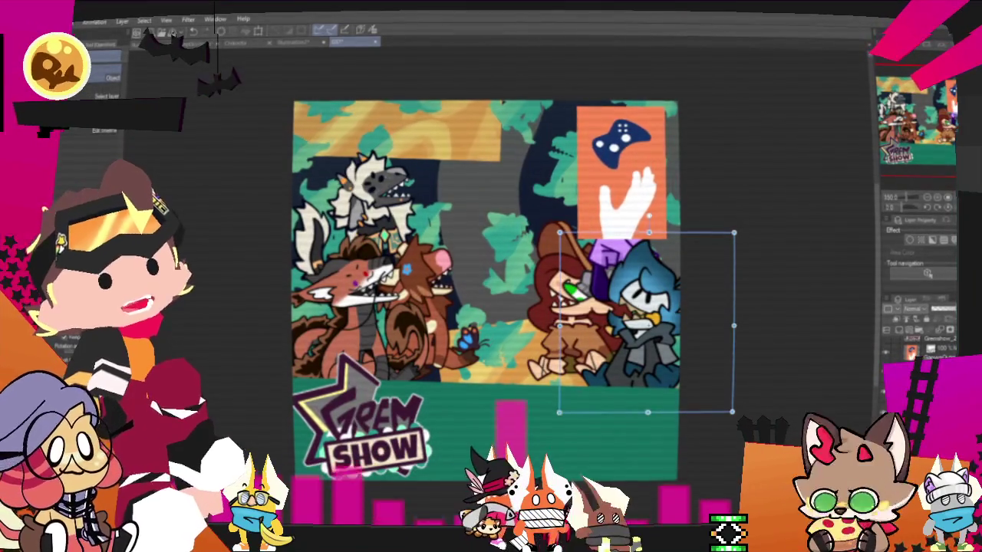
- Move the cowgirl right, stack the blue character behind her, and paste the yellow-and-purple character
{"action": "key", "text": "ctrl+z"}
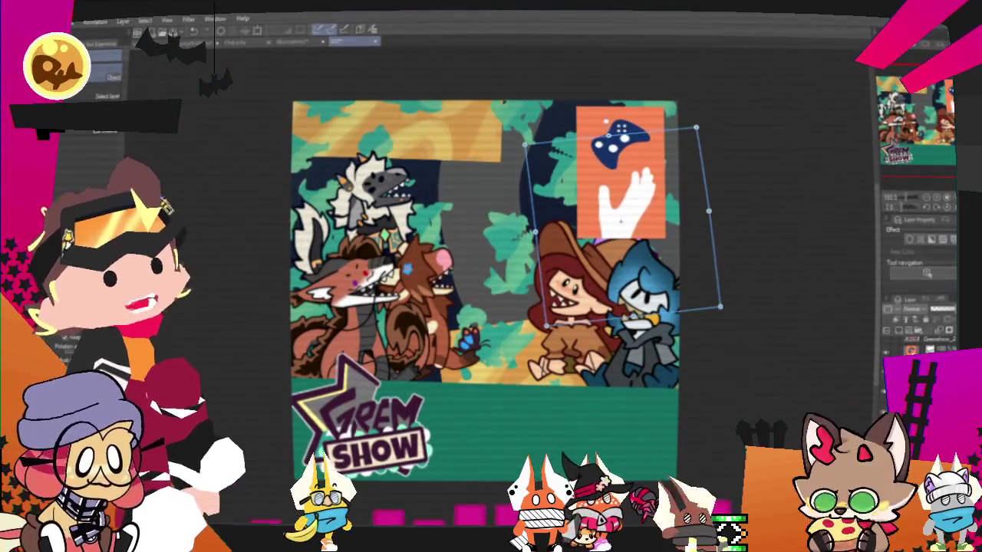
{"action": "key", "text": "ctrl+z"}
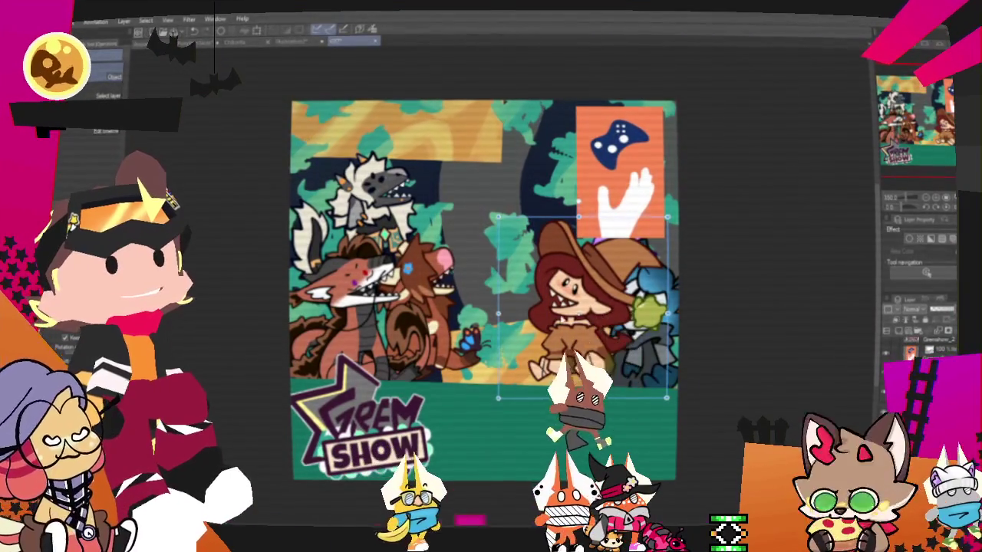
{"action": "left_click_drag", "start_coordinate": [588, 324], "coordinate": [638, 345]}
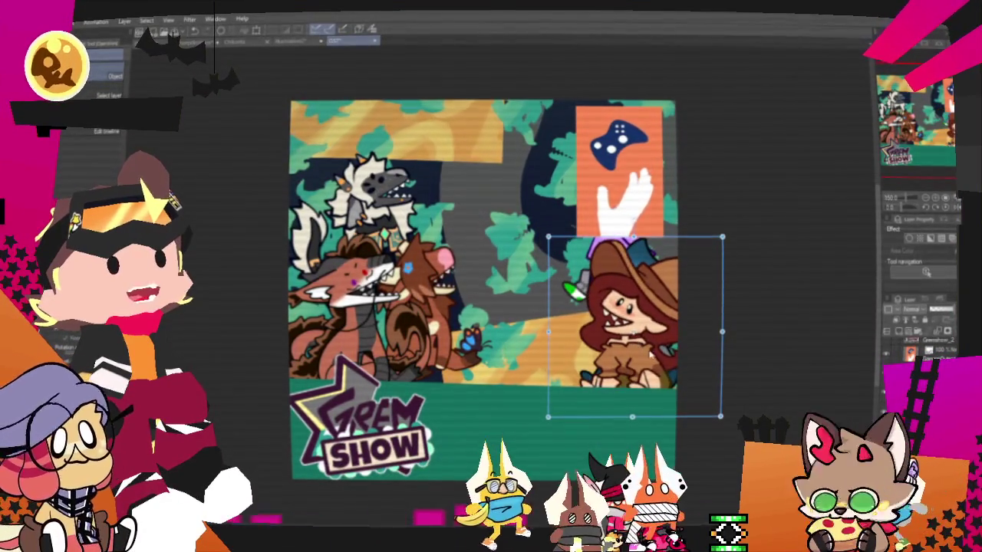
{"action": "left_click_drag", "start_coordinate": [641, 349], "coordinate": [652, 343]}
{"action": "mouse_move", "coordinate": [648, 259]}
{"action": "left_mouse_down"}
{"action": "mouse_move", "coordinate": [624, 182]}
{"action": "mouse_move", "coordinate": [512, 433]}
{"action": "mouse_move", "coordinate": [501, 429]}
{"action": "left_mouse_up"}
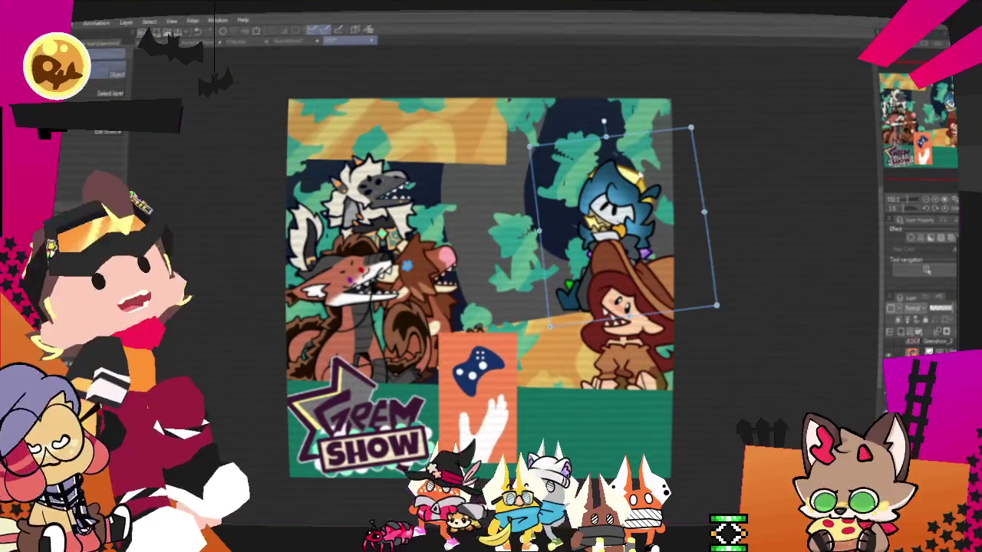
{"action": "key", "text": "ctrl+v"}
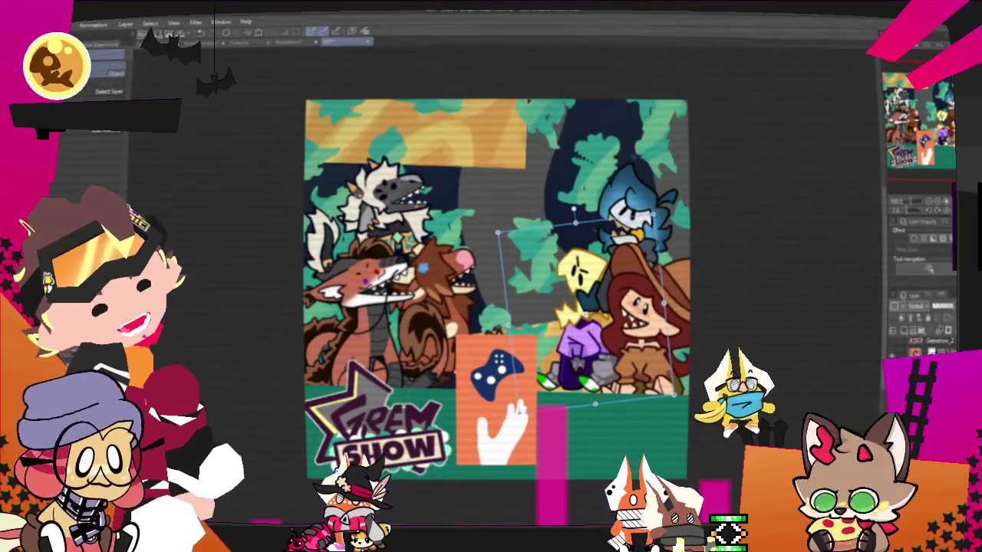
- Enlarge, straighten and slightly rotate the right character group, then confirm it
{"action": "left_click", "coordinate": [367, 322]}
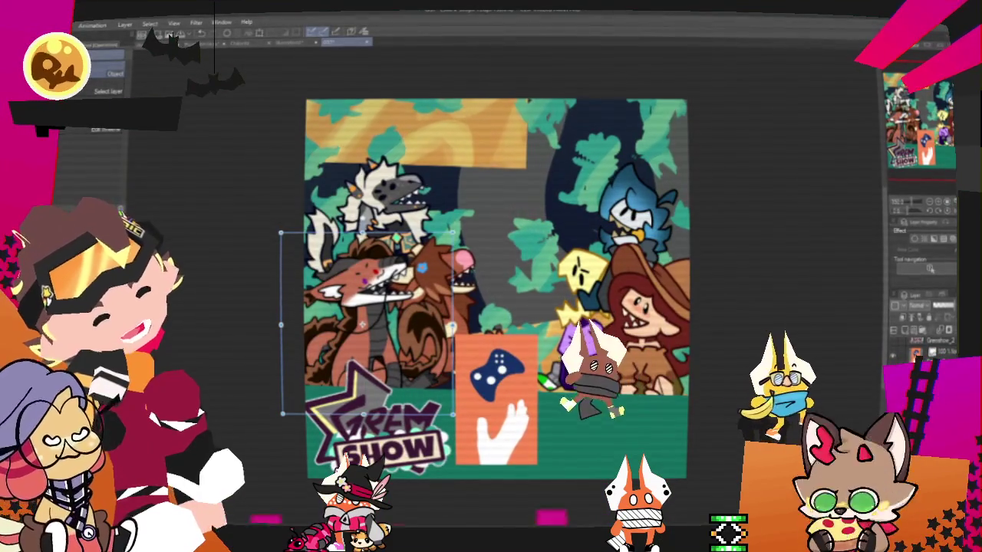
{"action": "left_click", "coordinate": [591, 322]}
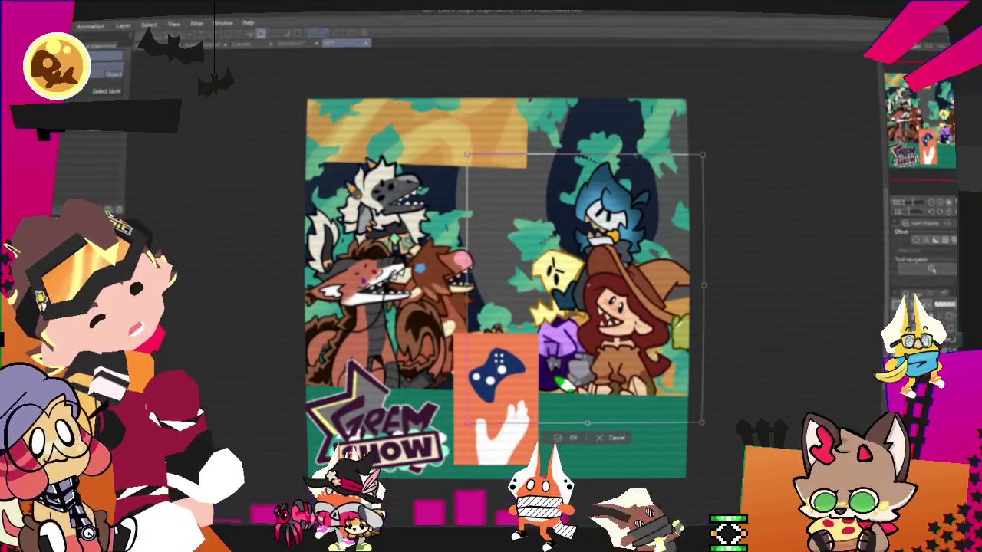
{"action": "left_click_drag", "start_coordinate": [498, 234], "coordinate": [486, 143]}
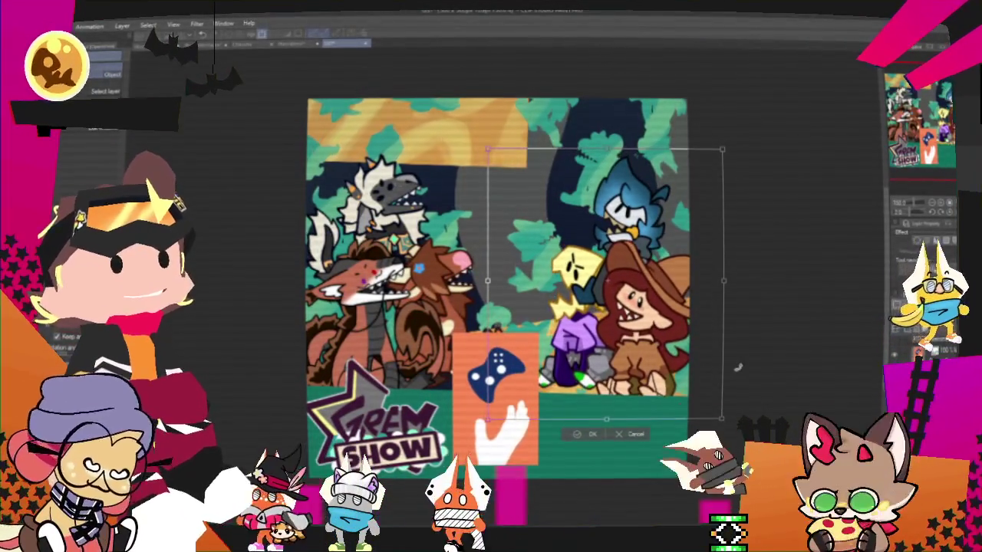
{"action": "left_click_drag", "start_coordinate": [732, 421], "coordinate": [740, 405]}
{"action": "left_click_drag", "start_coordinate": [659, 343], "coordinate": [656, 342]}
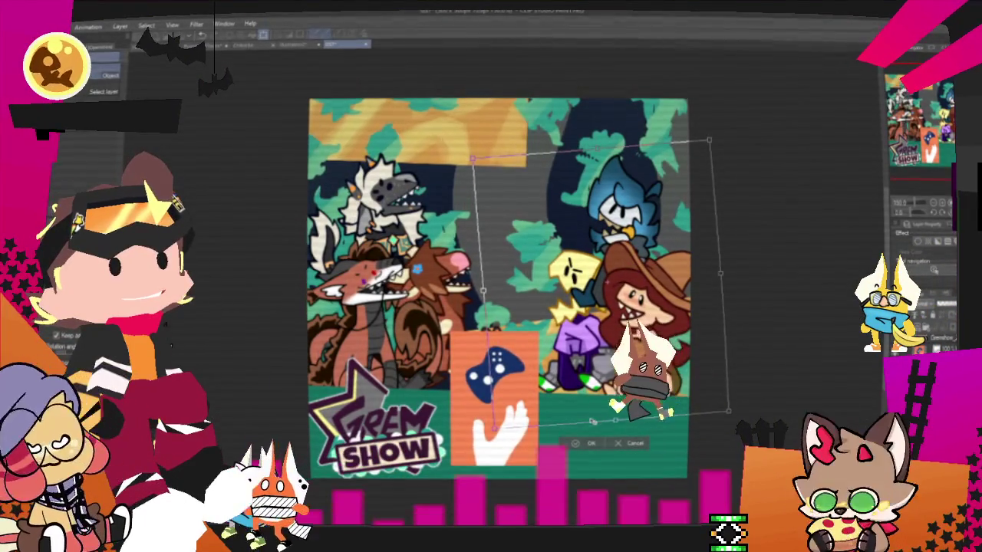
{"action": "left_click", "coordinate": [583, 441]}
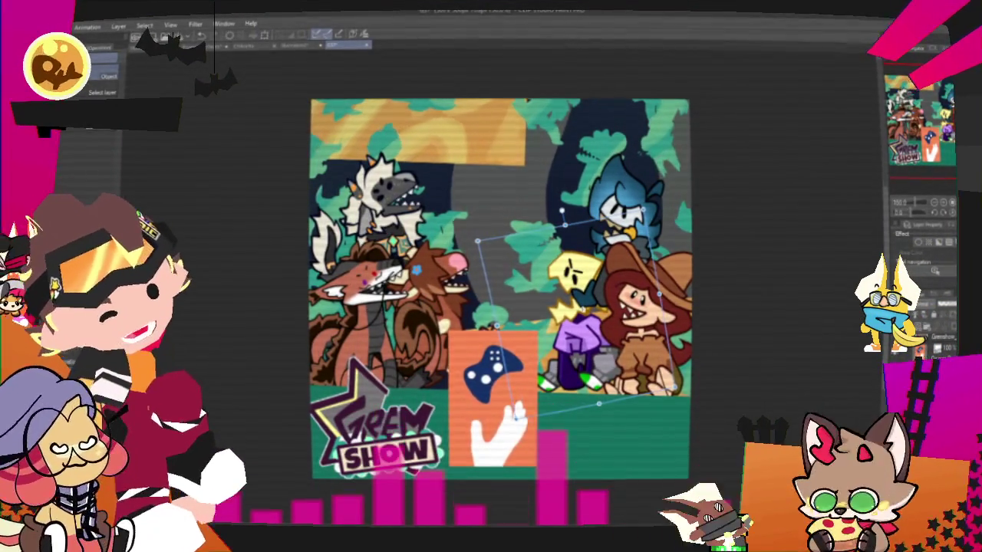
- Tilt and scale down the left group, then move the controller card to the bottom-right
{"action": "left_click", "coordinate": [368, 314]}
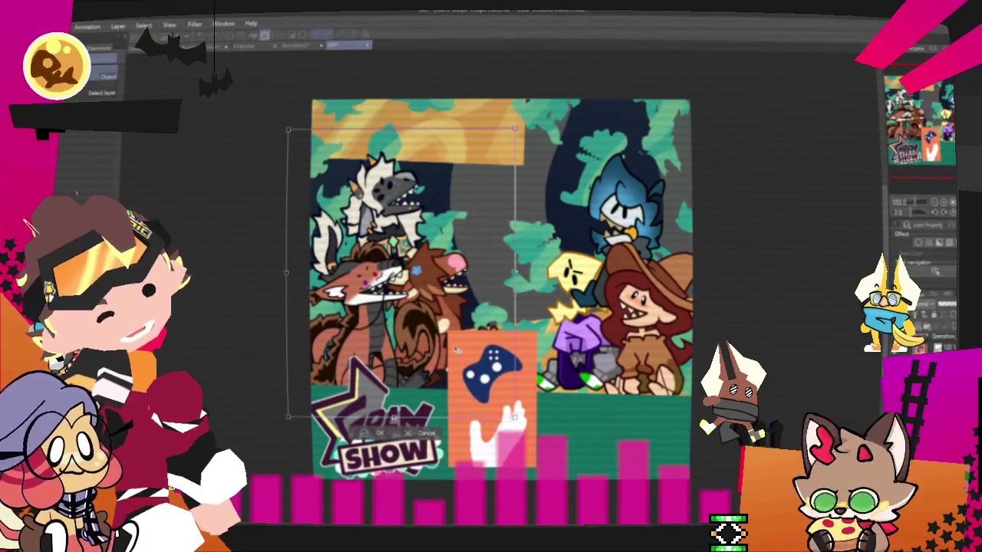
{"action": "left_click_drag", "start_coordinate": [285, 420], "coordinate": [268, 406]}
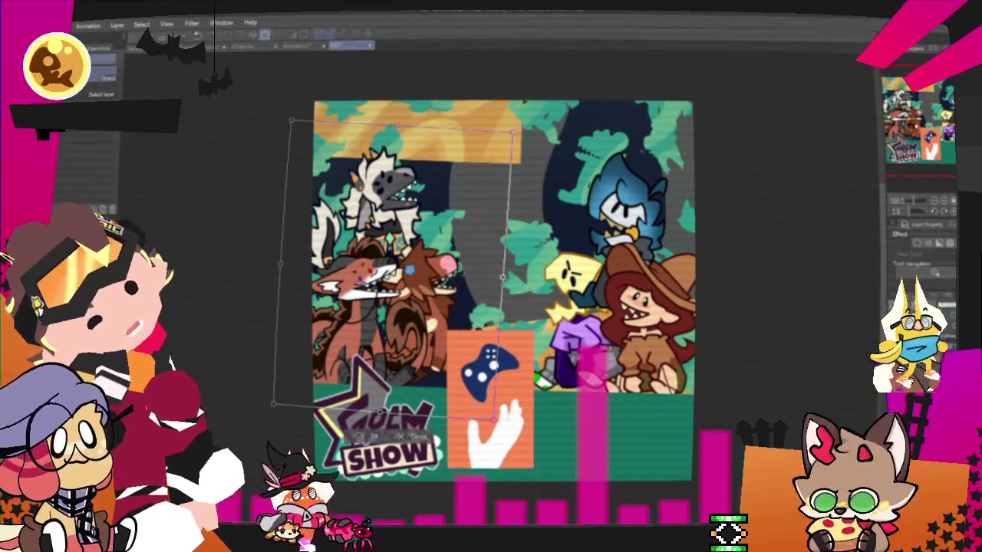
{"action": "left_click_drag", "start_coordinate": [512, 130], "coordinate": [439, 234]}
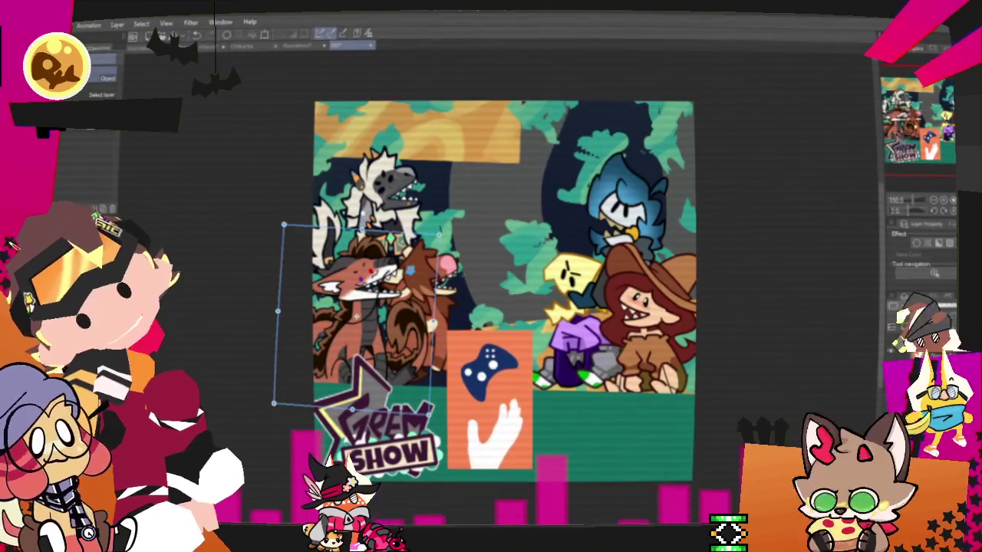
{"action": "left_click_drag", "start_coordinate": [490, 400], "coordinate": [638, 432]}
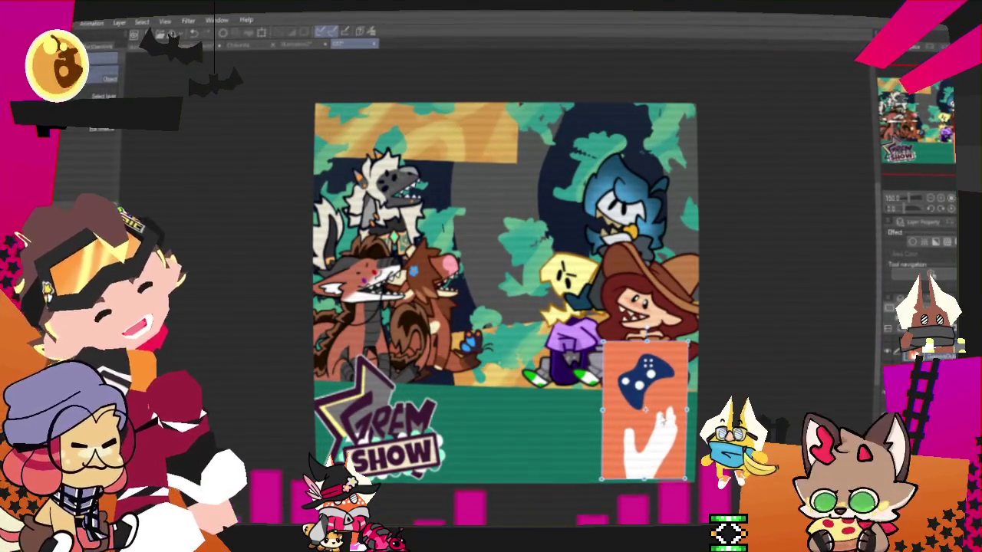
- Nudge the controller card along the green bottom strip, then bring up the Edit menu
{"action": "mouse_move", "coordinate": [635, 433]}
{"action": "left_mouse_down"}
{"action": "mouse_move", "coordinate": [628, 194]}
{"action": "mouse_move", "coordinate": [705, 194]}
{"action": "mouse_move", "coordinate": [373, 206]}
{"action": "mouse_move", "coordinate": [756, 330]}
{"action": "mouse_move", "coordinate": [522, 284]}
{"action": "mouse_move", "coordinate": [647, 353]}
{"action": "mouse_move", "coordinate": [654, 476]}
{"action": "mouse_move", "coordinate": [647, 434]}
{"action": "left_mouse_up"}
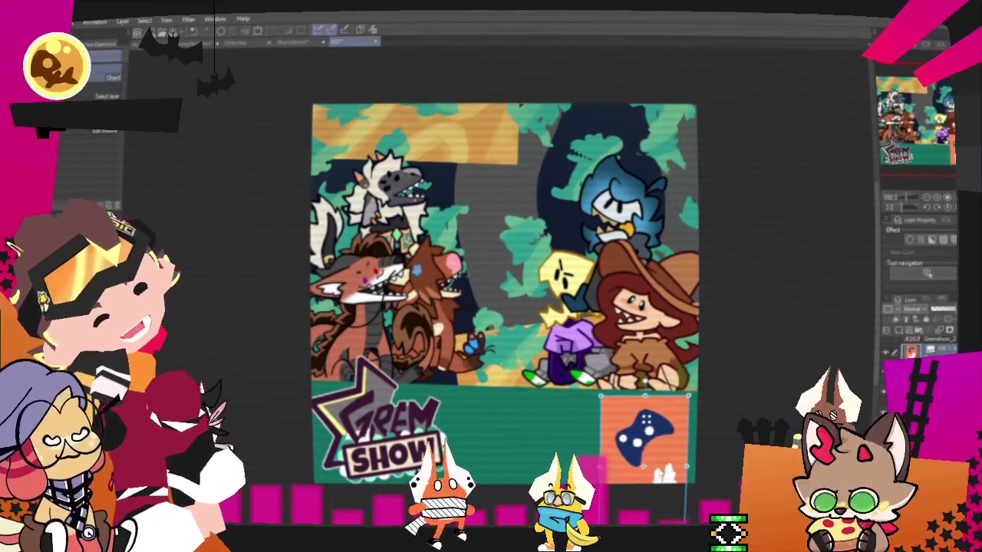
{"action": "scroll", "coordinate": [503, 292], "scroll_direction": "down", "scroll_amount": 2}
{"action": "scroll", "coordinate": [460, 284], "scroll_direction": "up", "scroll_amount": 2}
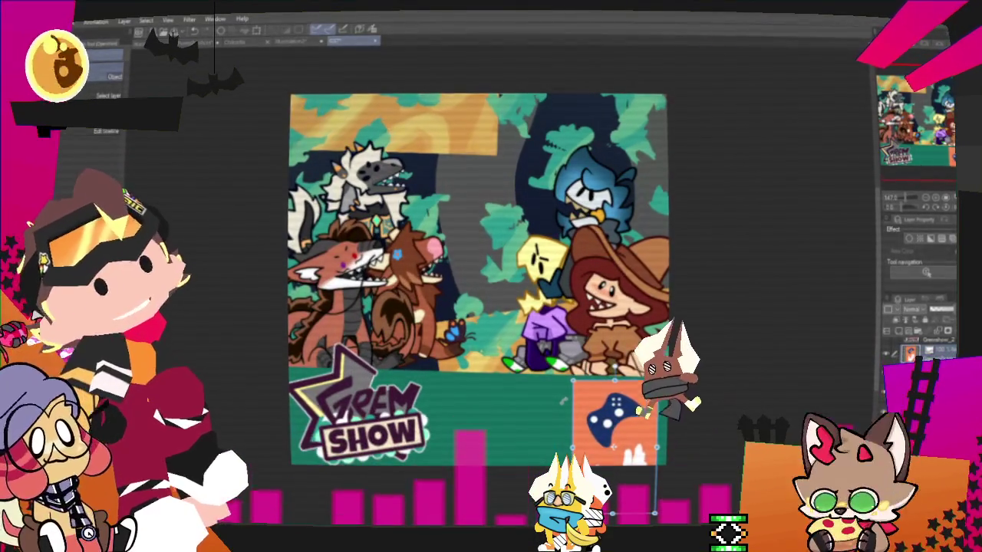
{"action": "scroll", "coordinate": [495, 317], "scroll_direction": "down", "scroll_amount": 2}
{"action": "scroll", "coordinate": [496, 318], "scroll_direction": "up", "scroll_amount": 2}
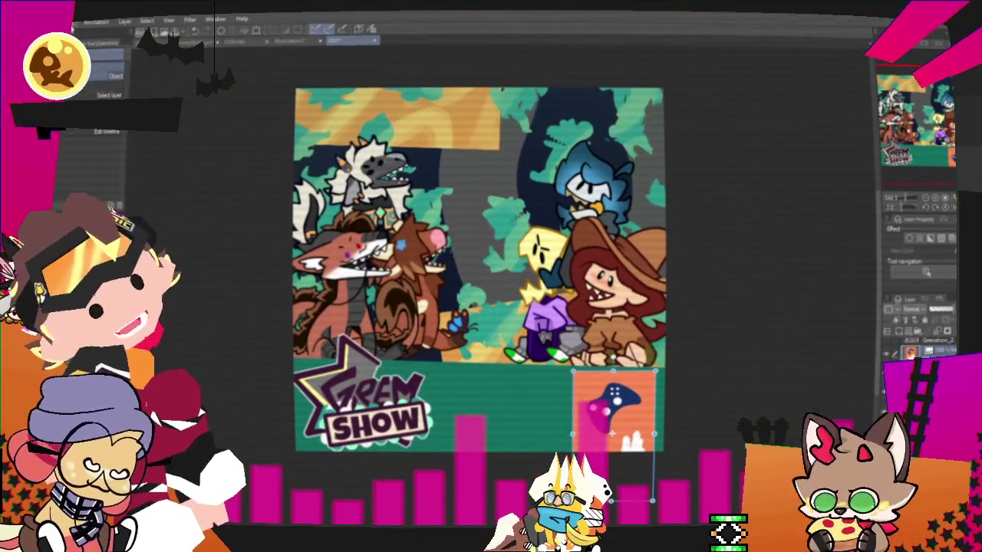
{"action": "key", "text": "alt+e"}
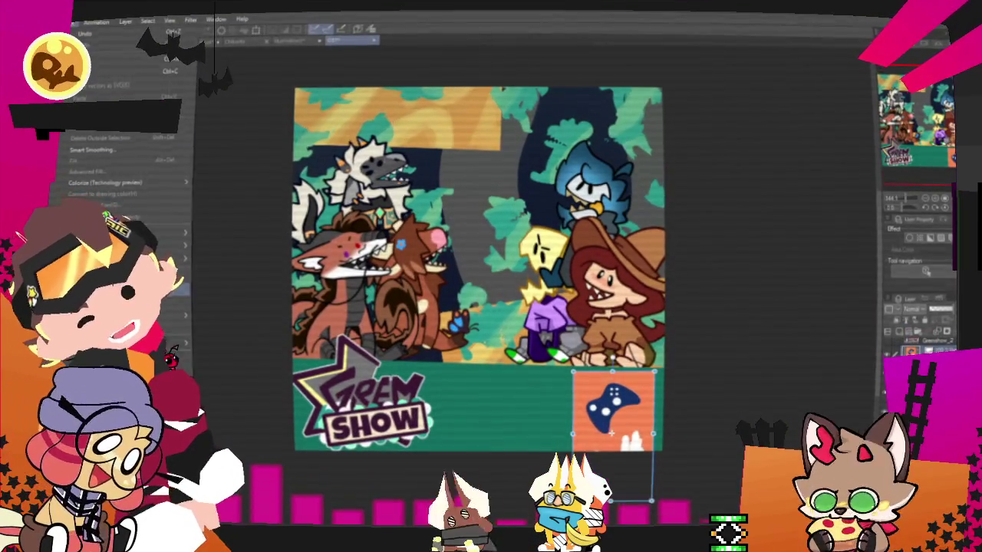
- Increase the canvas height in Change Canvas Size by extending the bottom edge downward
{"action": "key", "text": "ctrl+alt+c"}
{"action": "left_click_drag", "start_coordinate": [468, 404], "coordinate": [469, 447]}
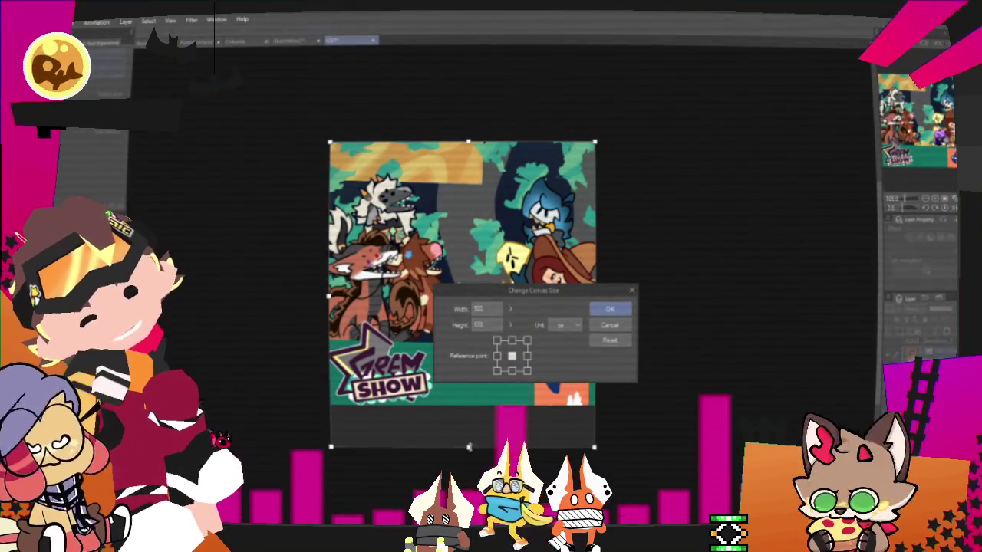
{"action": "left_click", "coordinate": [609, 308]}
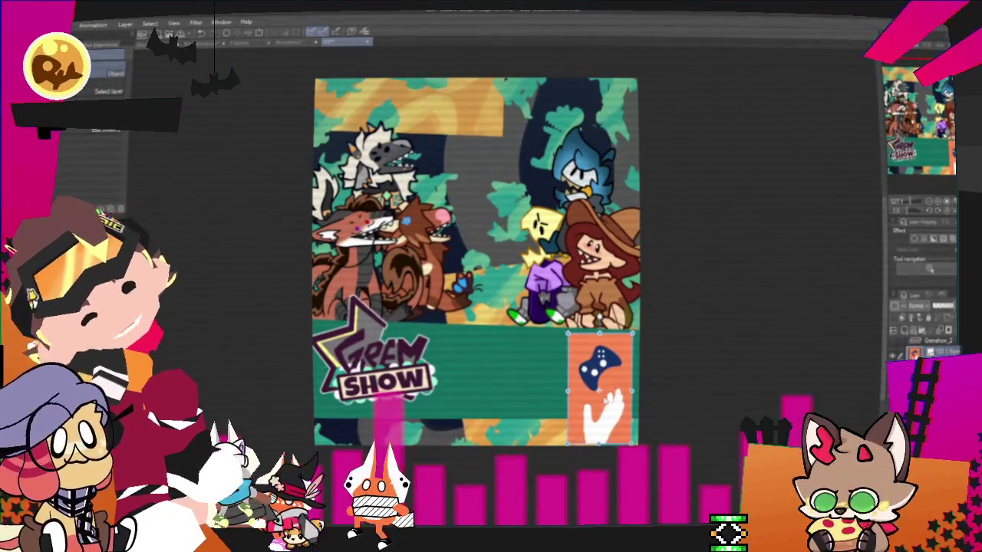
- Drag the controller card up into the poster's top-right corner
{"action": "scroll", "coordinate": [491, 284], "scroll_direction": "down", "scroll_amount": 2}
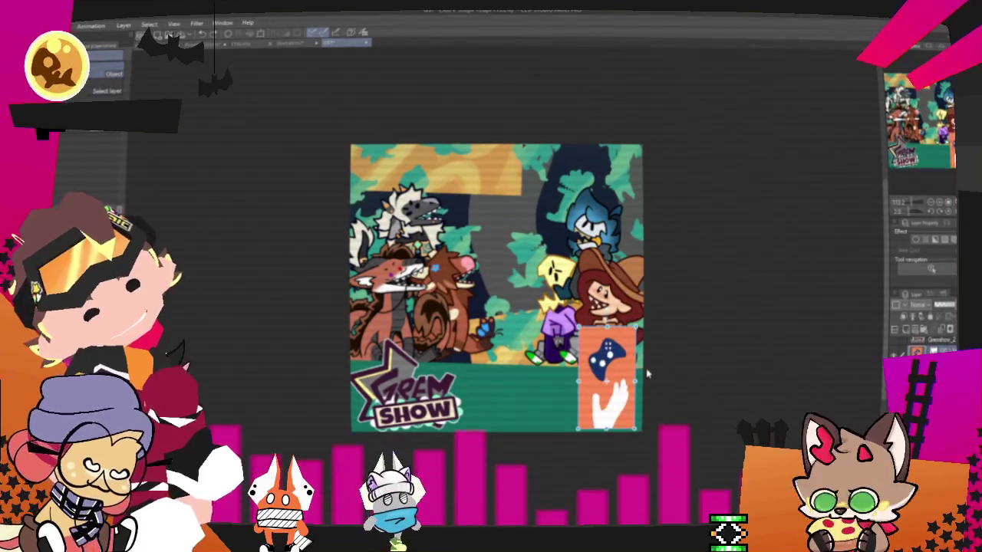
{"action": "scroll", "coordinate": [606, 370], "scroll_direction": "up", "scroll_amount": 2}
{"action": "mouse_move", "coordinate": [606, 376]}
{"action": "left_mouse_down"}
{"action": "mouse_move", "coordinate": [591, 322]}
{"action": "mouse_move", "coordinate": [615, 155]}
{"action": "left_mouse_up"}
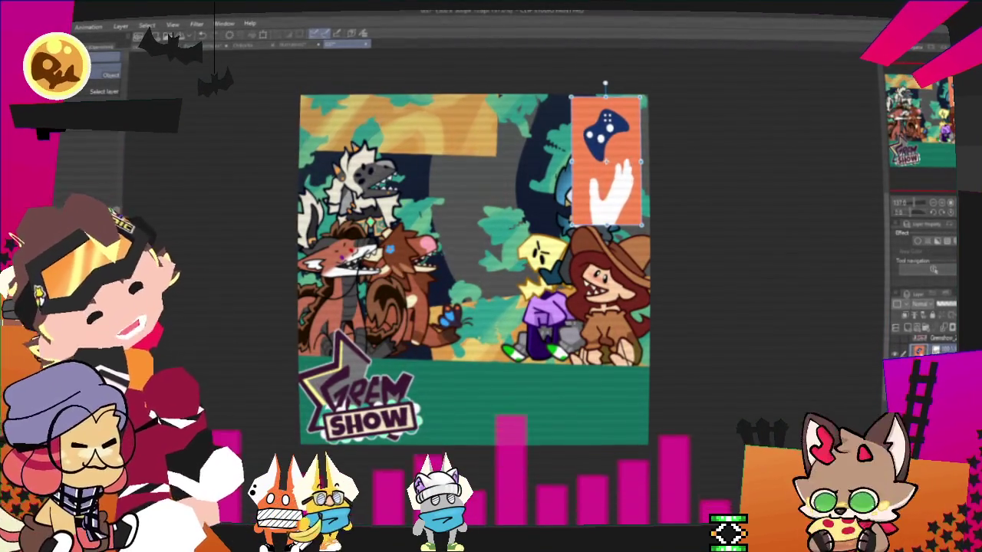
{"action": "left_click_drag", "start_coordinate": [619, 137], "coordinate": [632, 134]}
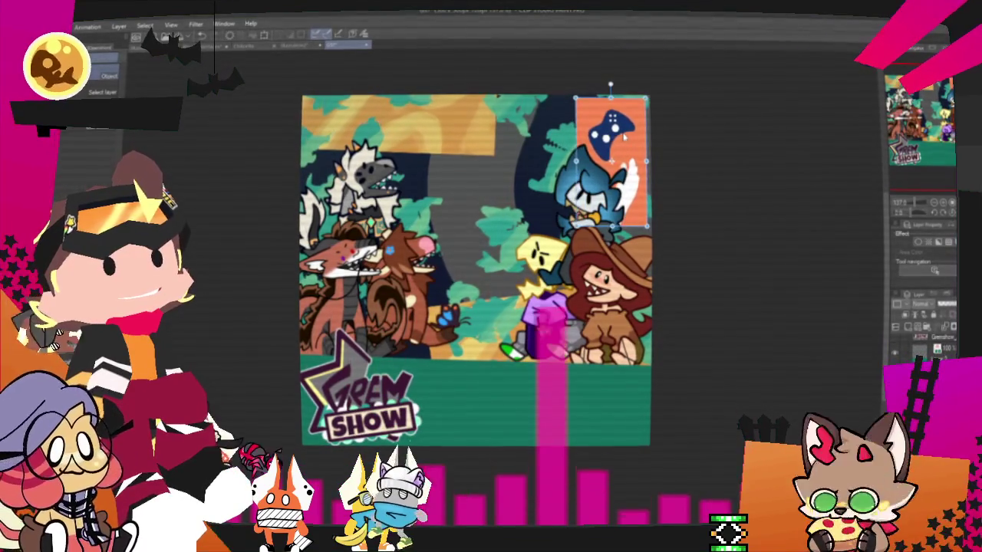
- Scale the controller card down slightly and confirm the transform
{"action": "key", "text": "ctrl+t"}
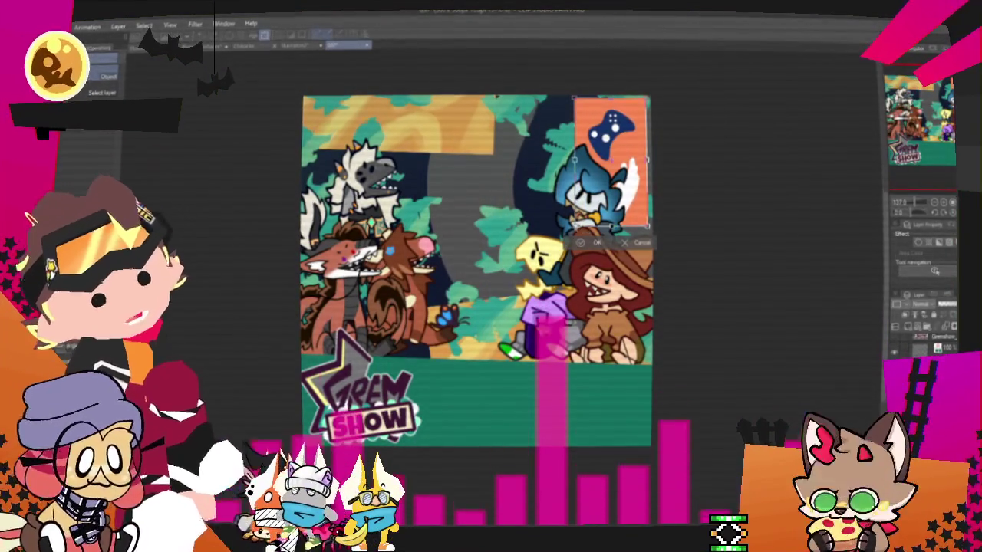
{"action": "left_click_drag", "start_coordinate": [573, 229], "coordinate": [586, 207]}
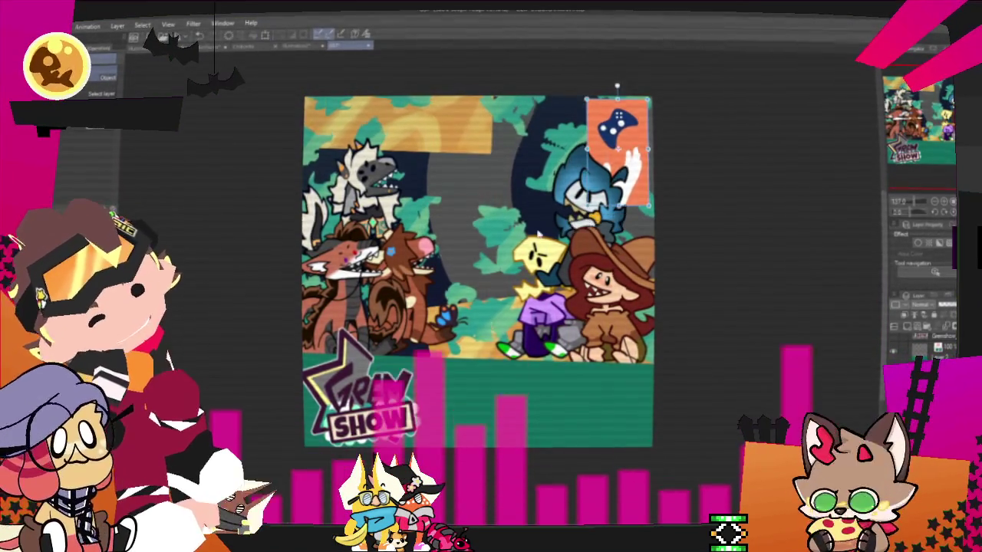
{"action": "left_click", "coordinate": [598, 222]}
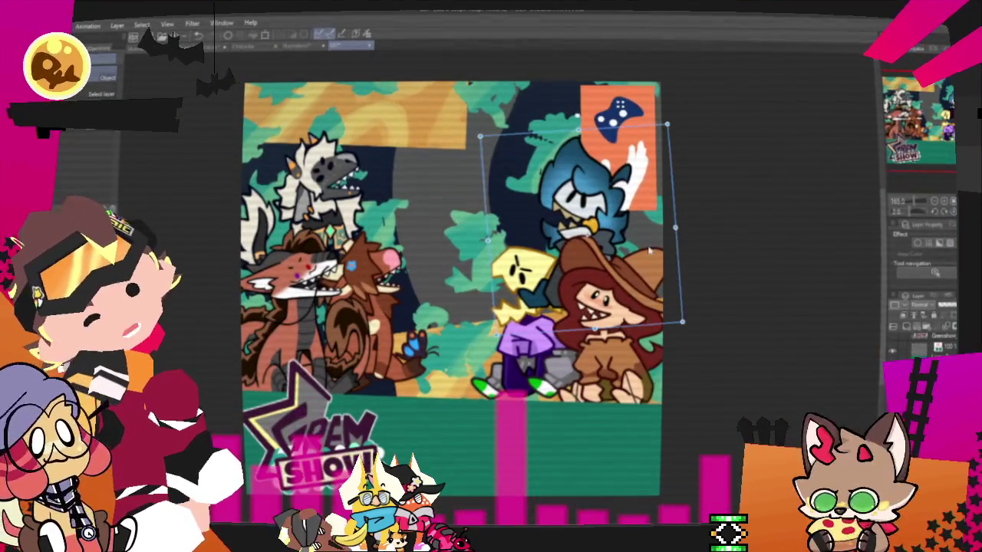
- Try moving the blue-haired character beside the cowgirl and tilting it slightly
{"action": "mouse_move", "coordinate": [685, 259]}
{"action": "left_mouse_down"}
{"action": "mouse_move", "coordinate": [690, 244]}
{"action": "mouse_move", "coordinate": [679, 234]}
{"action": "mouse_move", "coordinate": [469, 249]}
{"action": "left_mouse_up"}
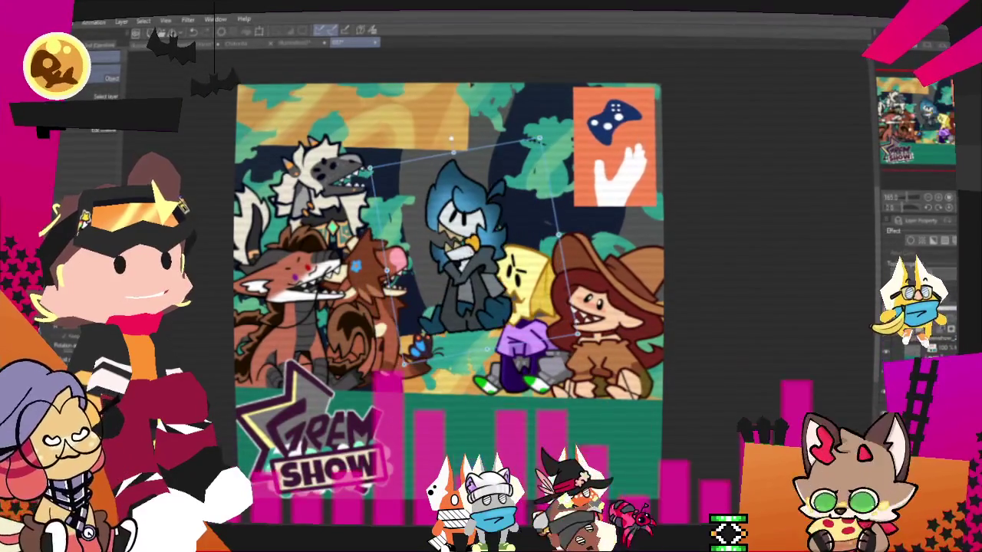
{"action": "left_click", "coordinate": [606, 322]}
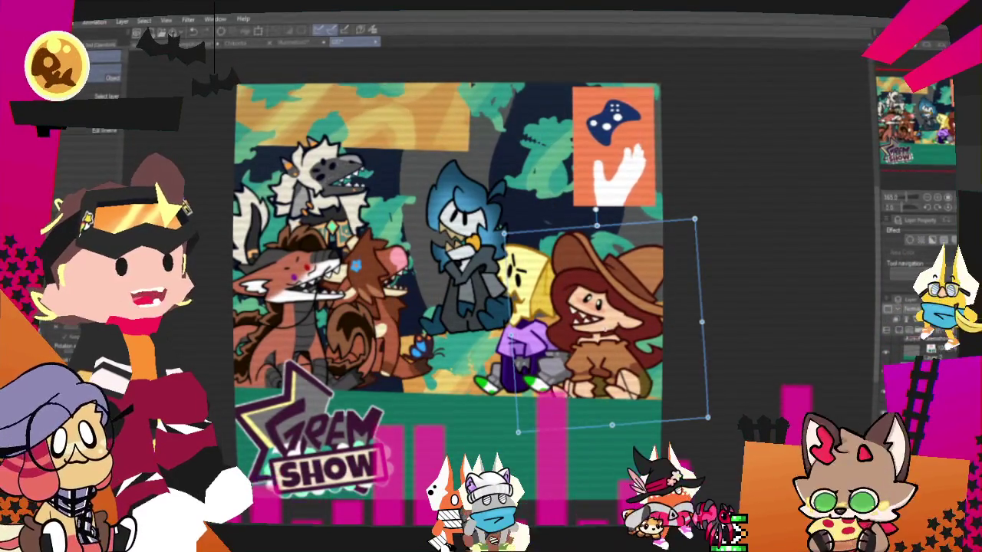
{"action": "left_click", "coordinate": [489, 294]}
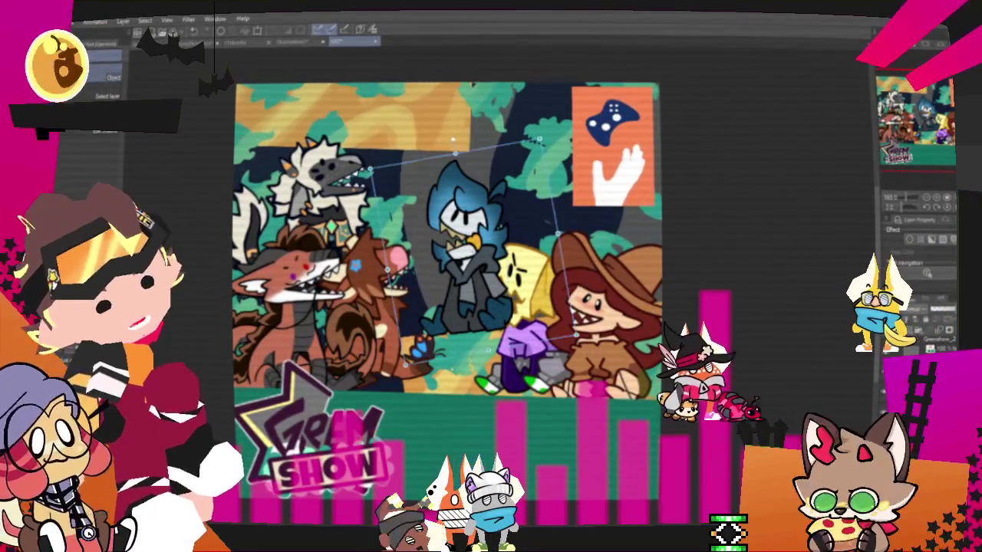
{"action": "left_click_drag", "start_coordinate": [489, 293], "coordinate": [616, 348]}
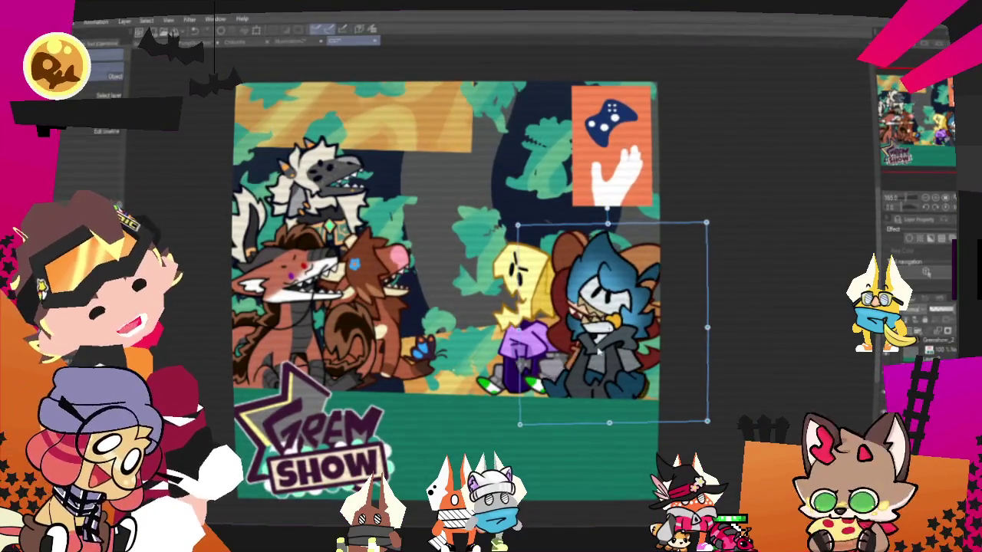
{"action": "mouse_move", "coordinate": [721, 268]}
{"action": "left_mouse_down"}
{"action": "mouse_move", "coordinate": [723, 285]}
{"action": "mouse_move", "coordinate": [681, 200]}
{"action": "left_mouse_up"}
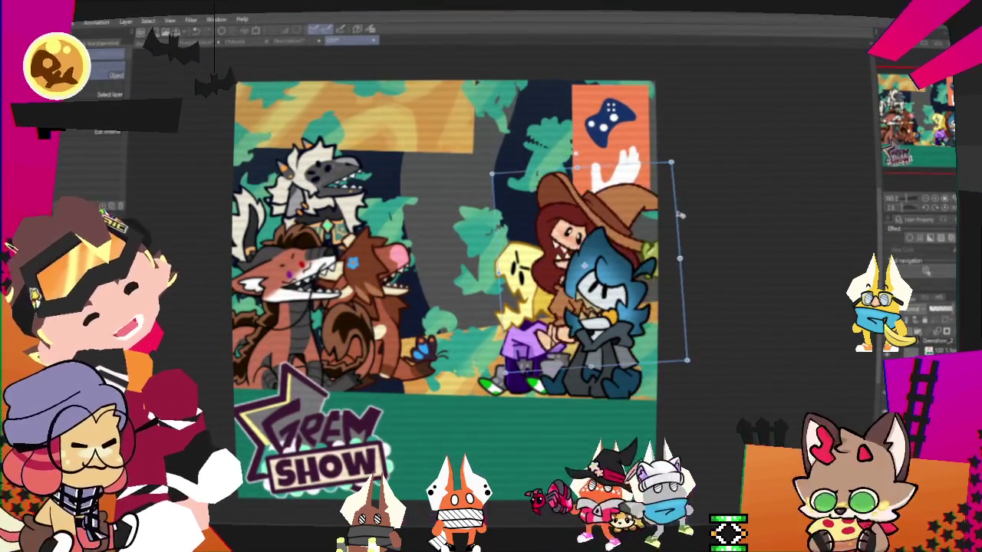
- Restore the blue character's raised, tilted placement, slide it slightly right, and commit
{"action": "key", "text": "ctrl+z"}
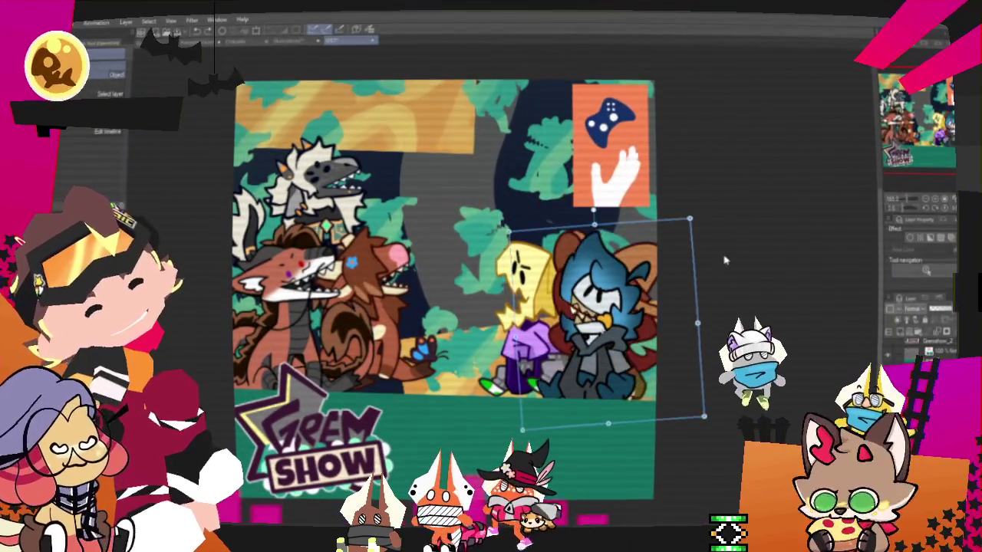
{"action": "key", "text": "ctrl+z"}
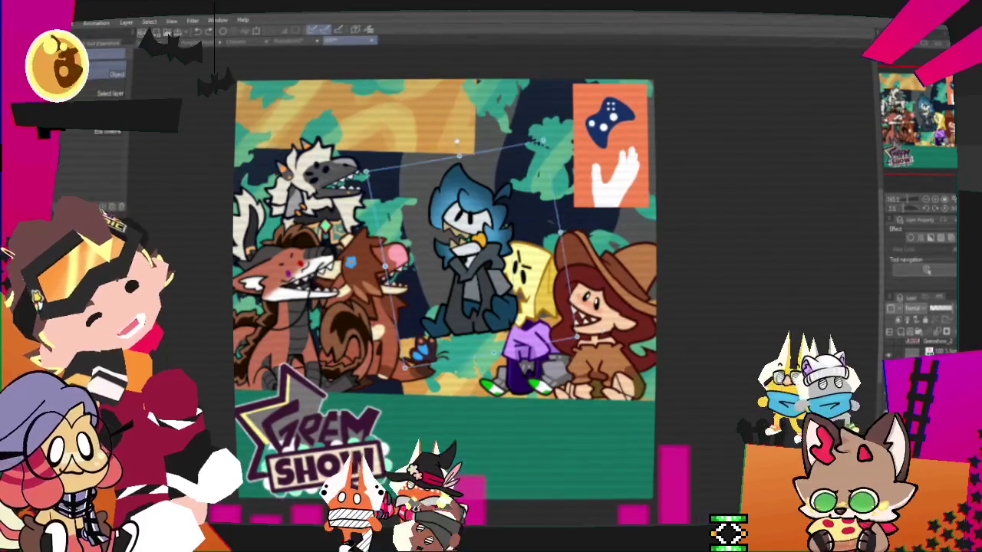
{"action": "key", "text": "ctrl+y"}
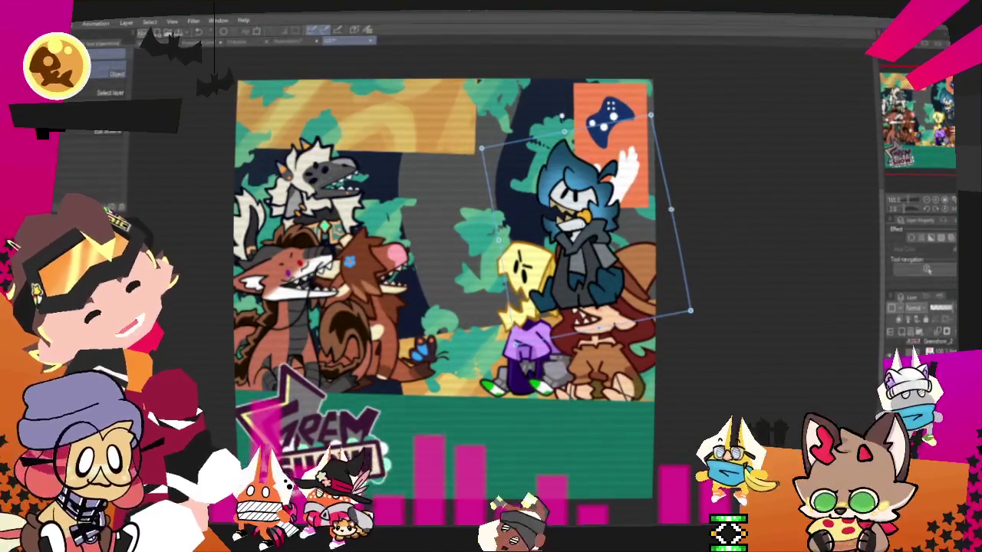
{"action": "key", "text": "ctrl+y"}
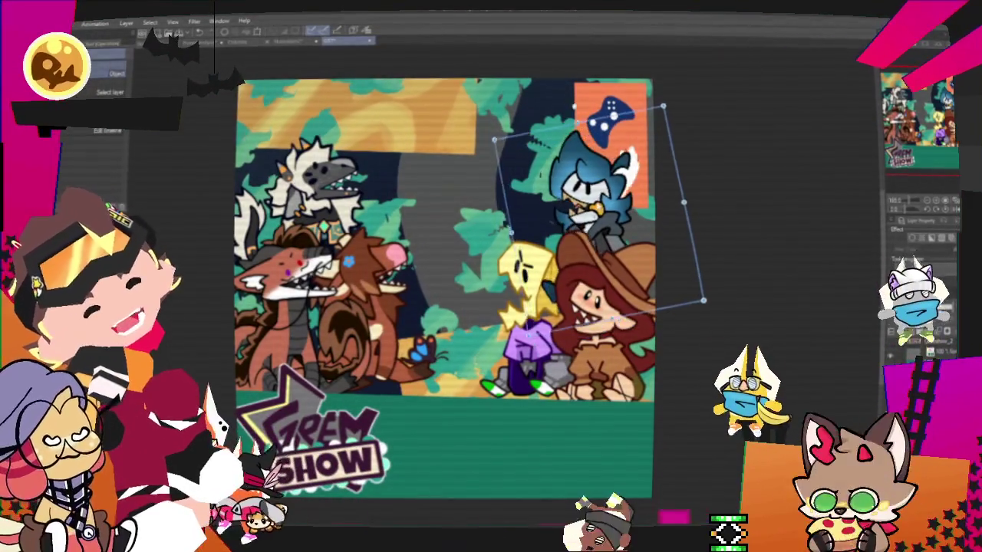
{"action": "key", "text": "ctrl+z"}
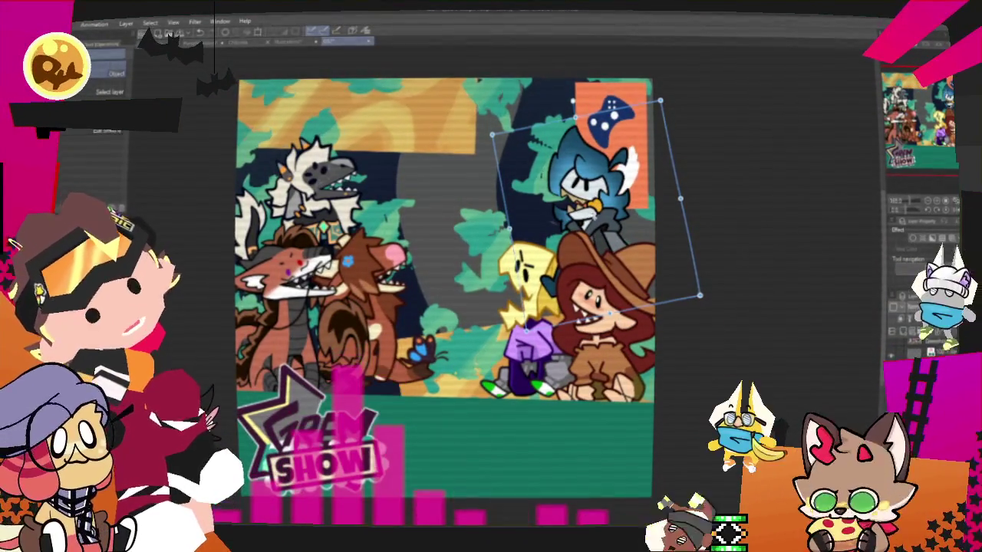
{"action": "key", "text": "ctrl+y"}
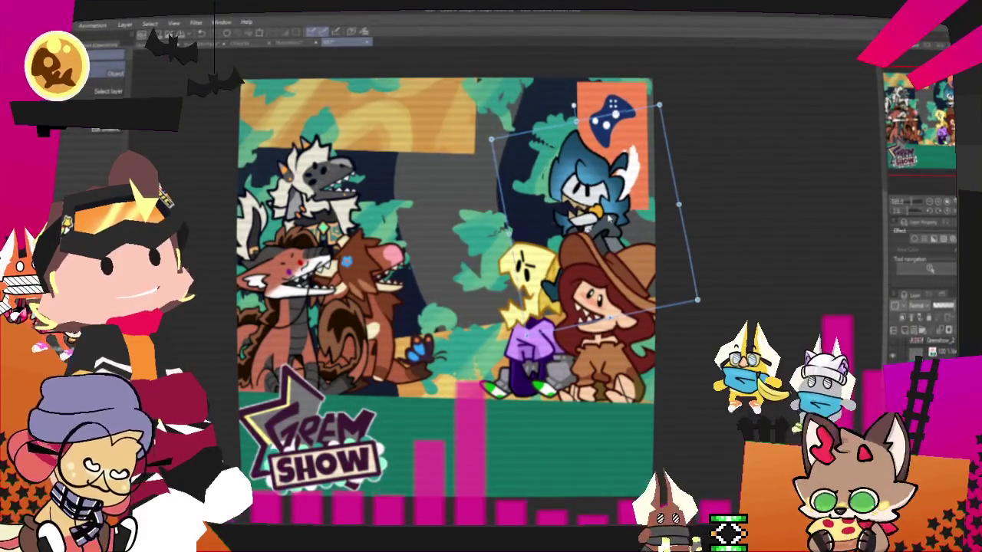
{"action": "left_click_drag", "start_coordinate": [610, 217], "coordinate": [618, 215]}
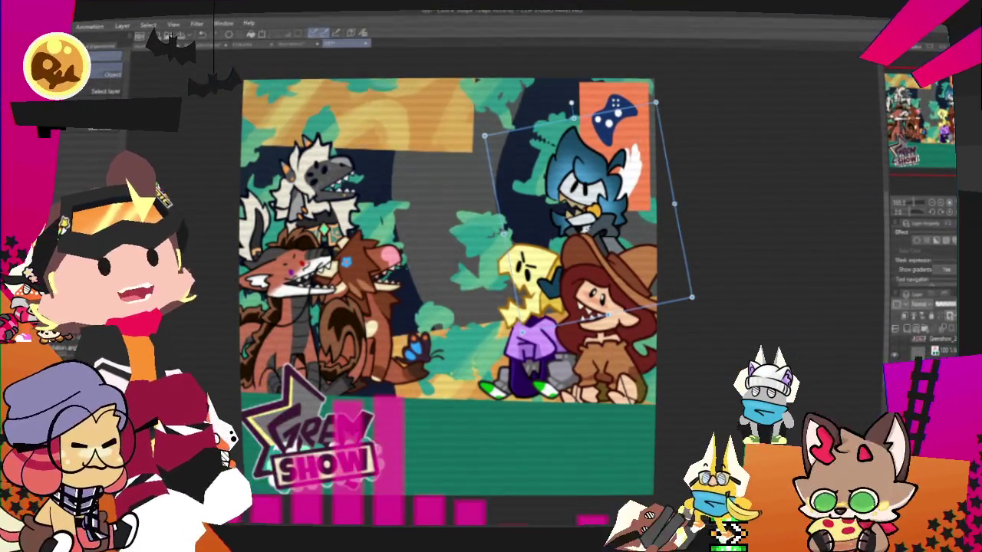
{"action": "key", "text": "Return"}
{"action": "key", "text": "p"}
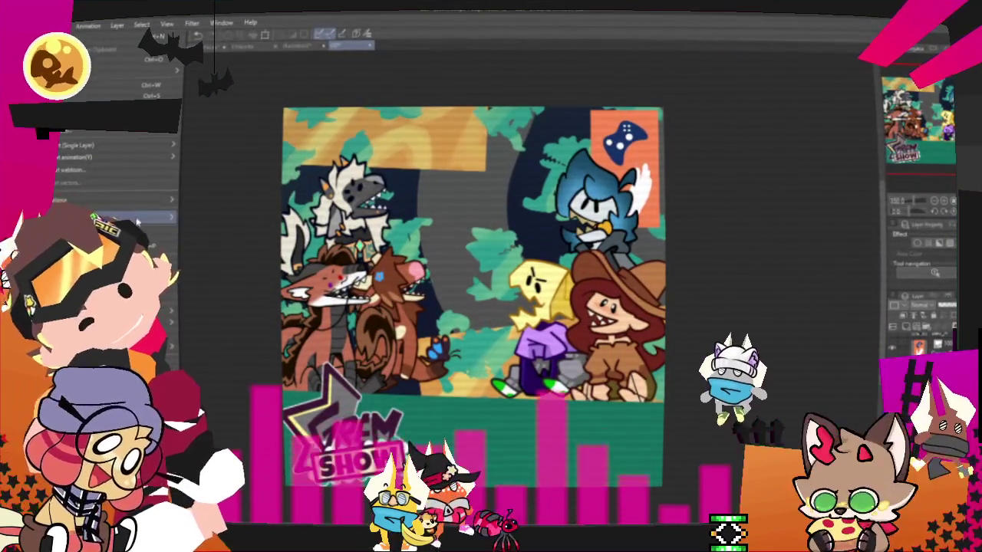
- Paste in the purple checker pattern layer over the poster background
{"action": "right_click", "coordinate": [184, 211]}
{"action": "left_click", "coordinate": [258, 245]}
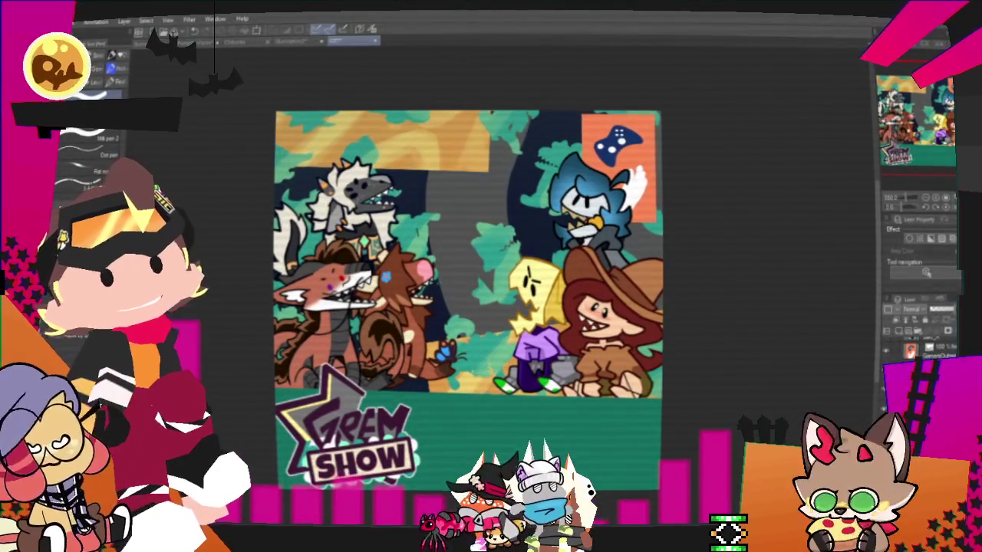
{"action": "key", "text": "Delete"}
{"action": "key", "text": "ctrl+t"}
{"action": "scroll", "coordinate": [665, 213], "scroll_direction": "down", "scroll_amount": 3}
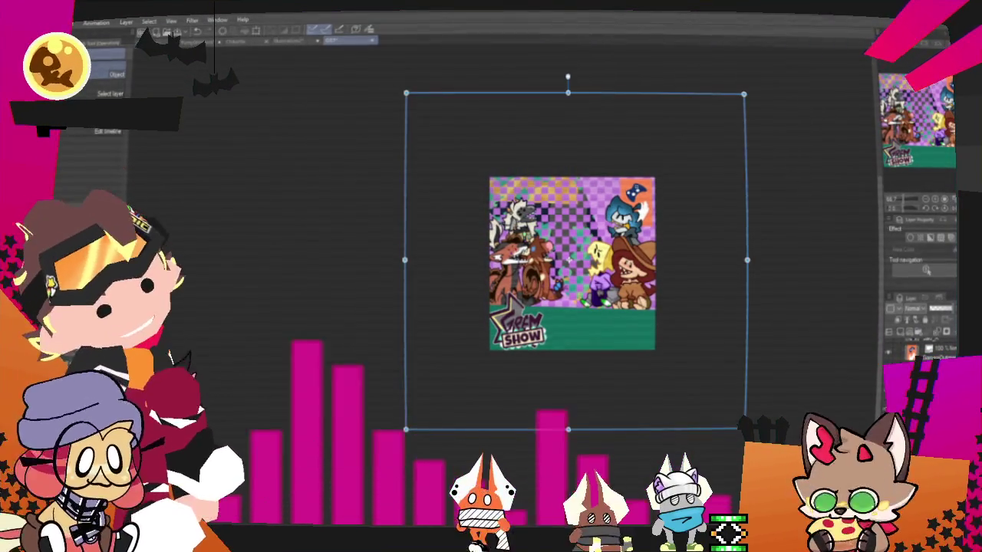
- Delete the checker pattern from the left area using a rectangular selection
{"action": "key", "text": "Return"}
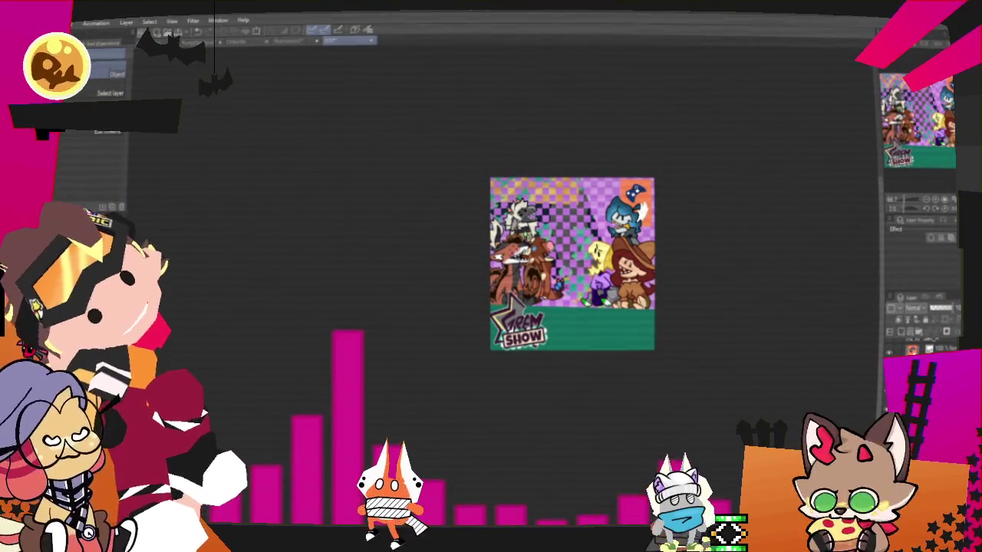
{"action": "key", "text": "m"}
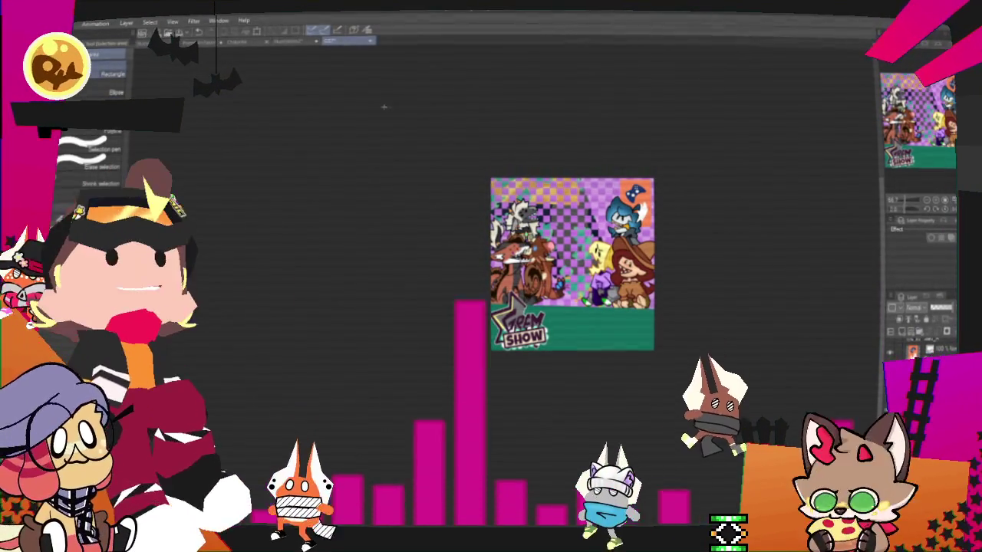
{"action": "left_click_drag", "start_coordinate": [384, 105], "coordinate": [587, 521]}
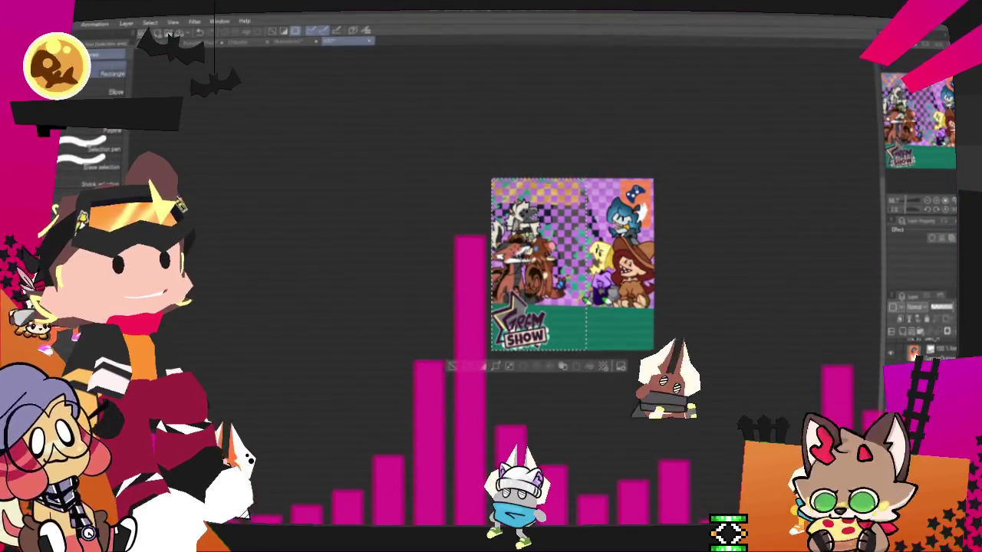
{"action": "key", "text": "ctrl+d"}
{"action": "key", "text": "e"}
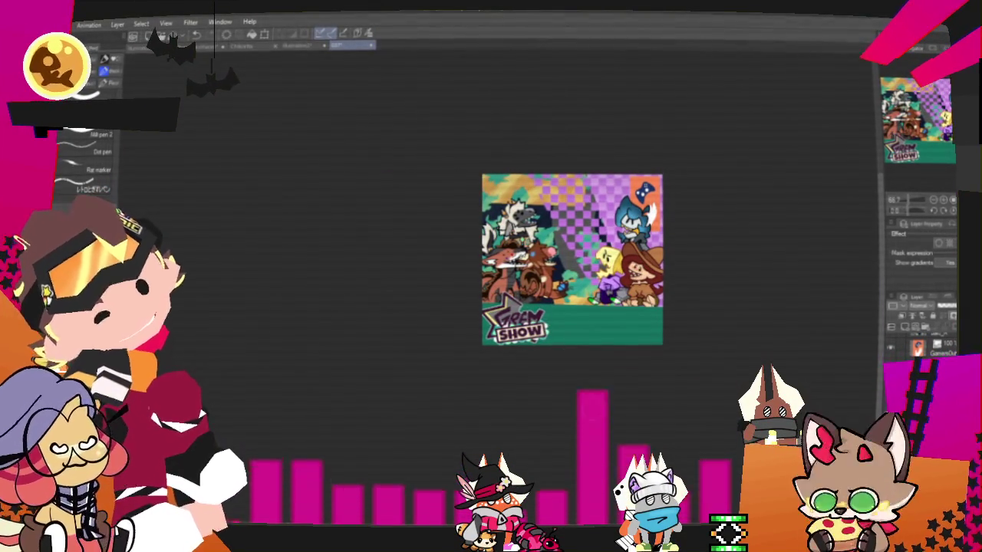
- Scale the checker pattern layer down to fit the canvas
{"action": "key", "text": "ctrl+t"}
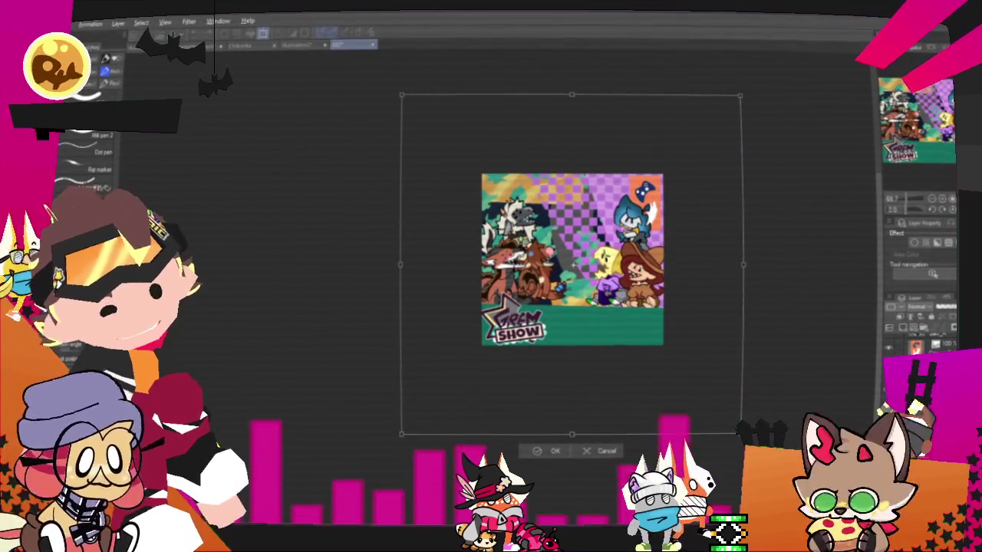
{"action": "left_click_drag", "start_coordinate": [740, 433], "coordinate": [668, 343]}
{"action": "scroll", "coordinate": [630, 310], "scroll_direction": "up", "scroll_amount": 1}
{"action": "key", "text": "Return"}
{"action": "scroll", "coordinate": [583, 213], "scroll_direction": "up", "scroll_amount": 2}
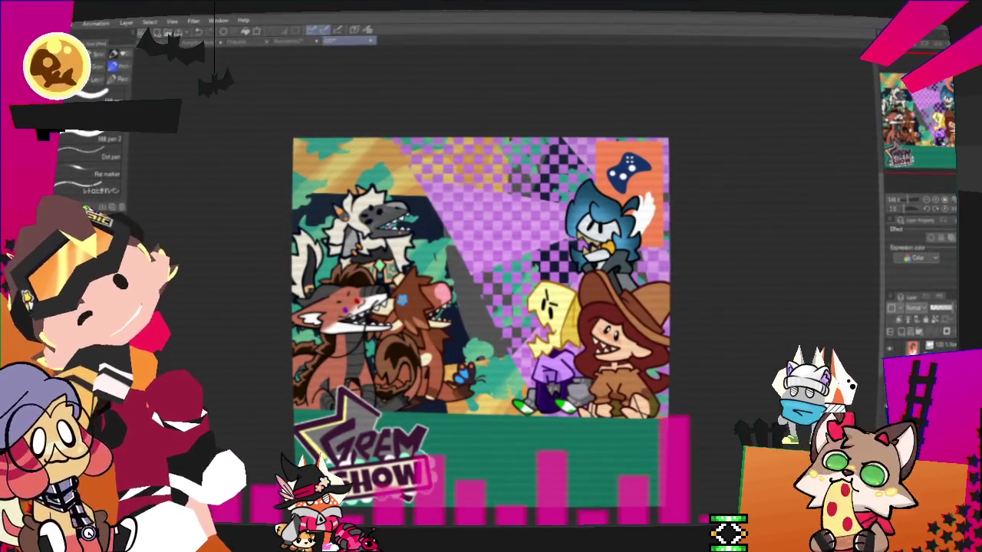
- Select all and clear the dark checker squares, leaving light purple checkers
{"action": "key", "text": "ctrl+a"}
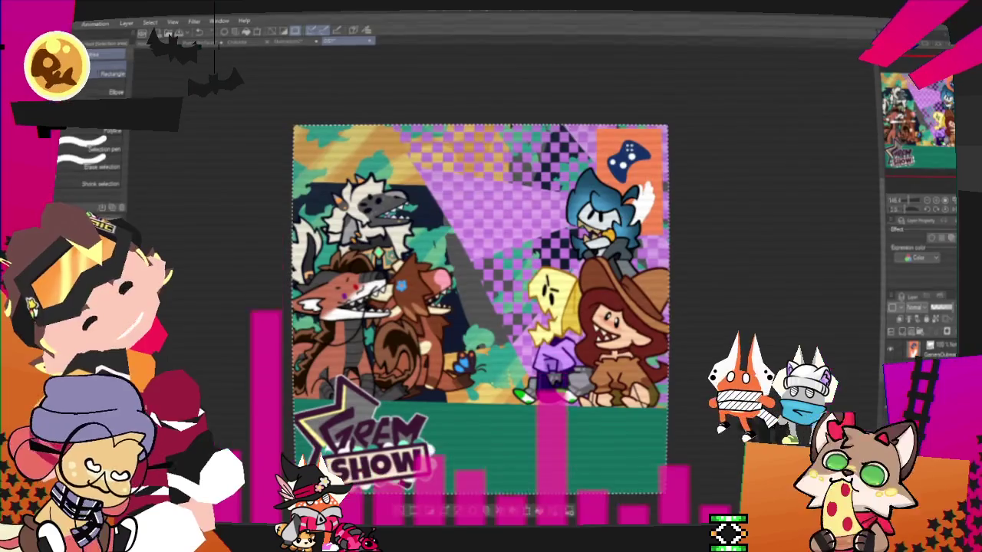
{"action": "key", "text": "Delete"}
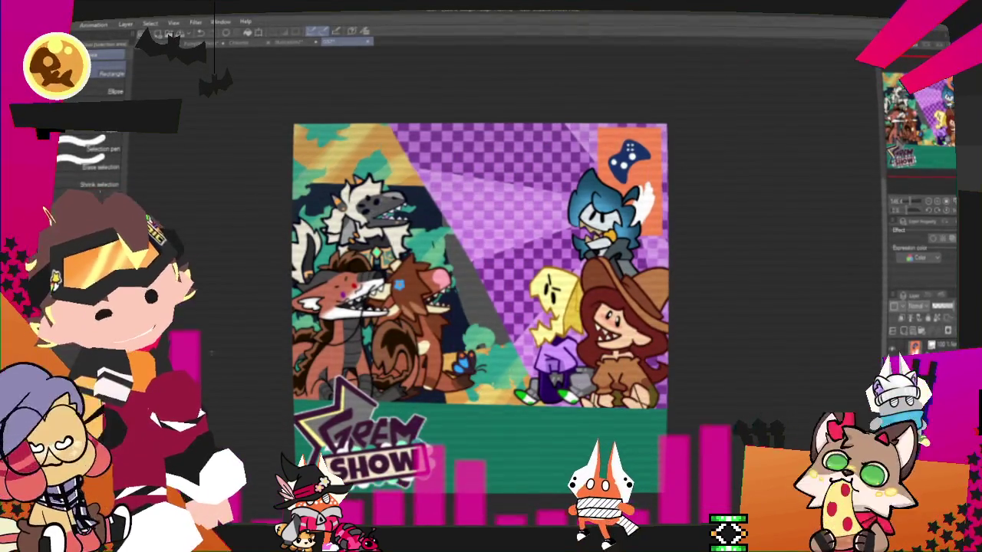
{"action": "key", "text": "ctrl+minus"}
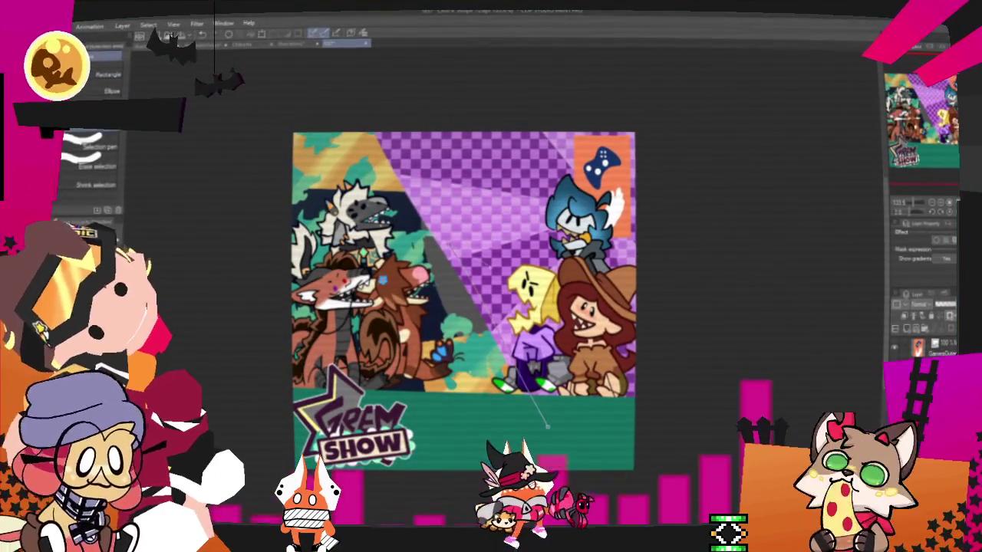
- Cut a slanted polyline region along the diagonal between jungle and purple checker area
{"action": "left_click", "coordinate": [261, 94]}
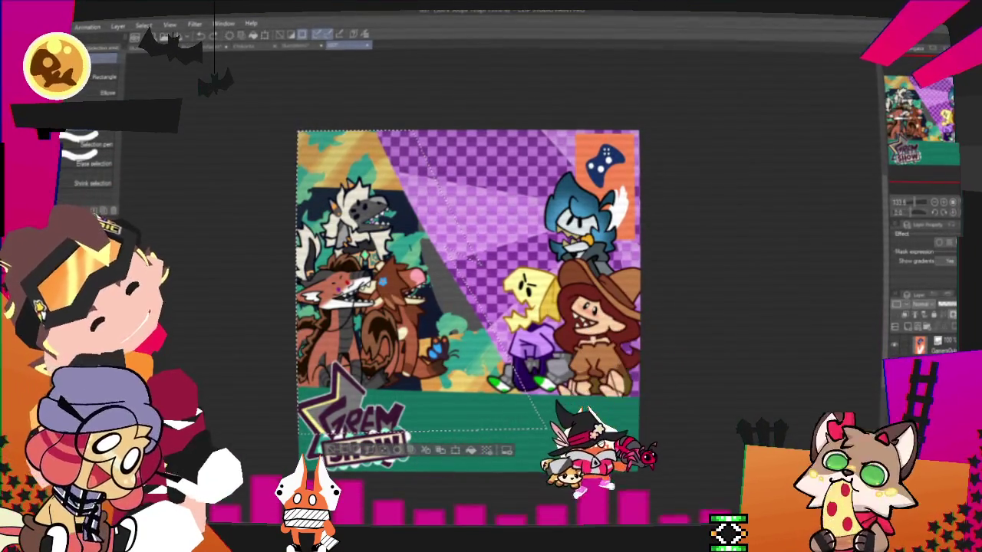
{"action": "key", "text": "ctrl+d"}
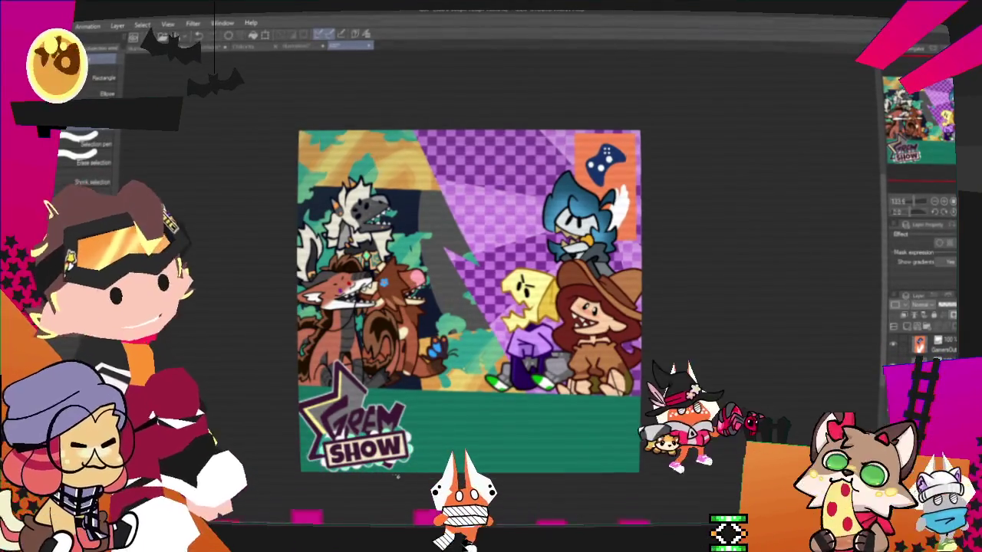
{"action": "key", "text": "p"}
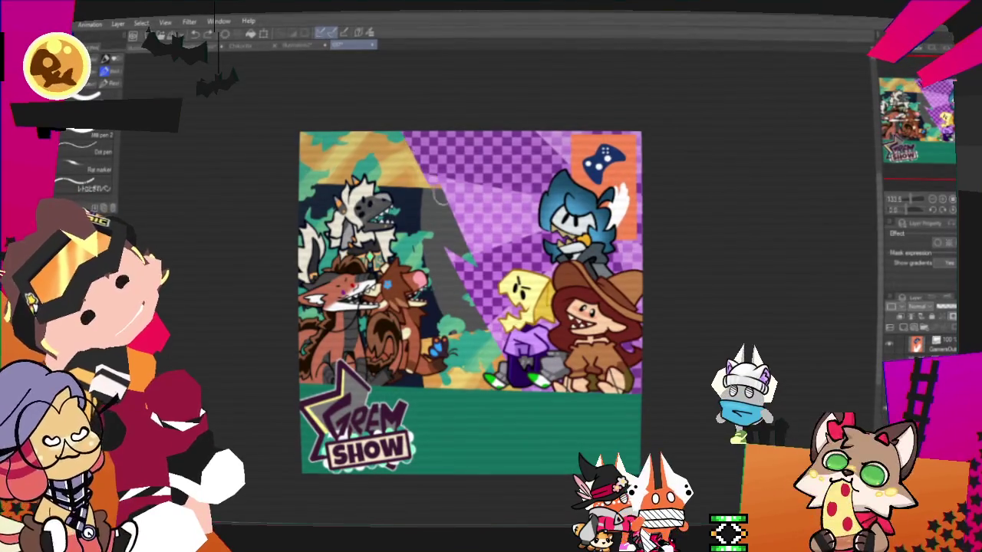
{"action": "key", "text": "ctrl+z"}
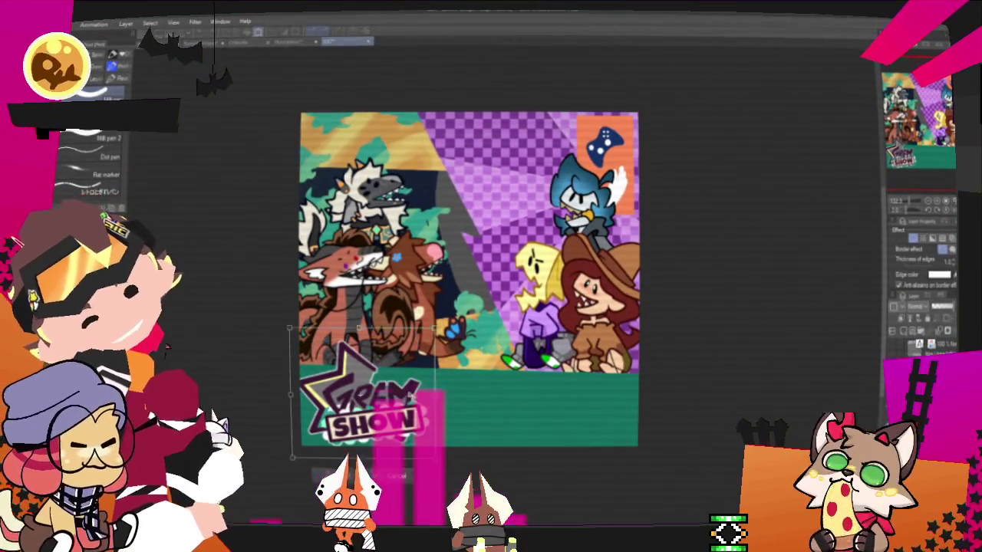
- Move the GREM SHOW logo to the green band's bottom-left and the controller card toward top centre
{"action": "left_click_drag", "start_coordinate": [528, 399], "coordinate": [513, 416]}
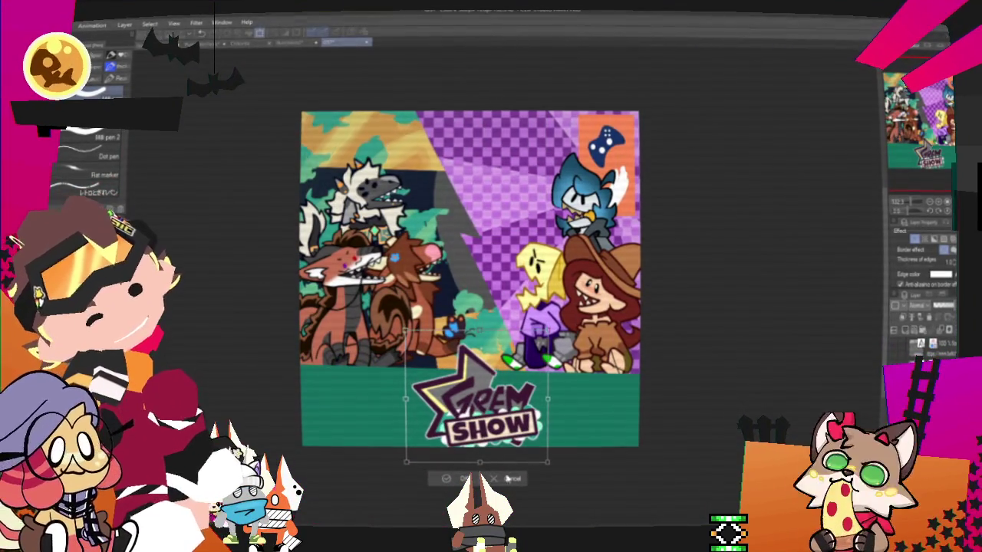
{"action": "left_click_drag", "start_coordinate": [510, 482], "coordinate": [391, 483]}
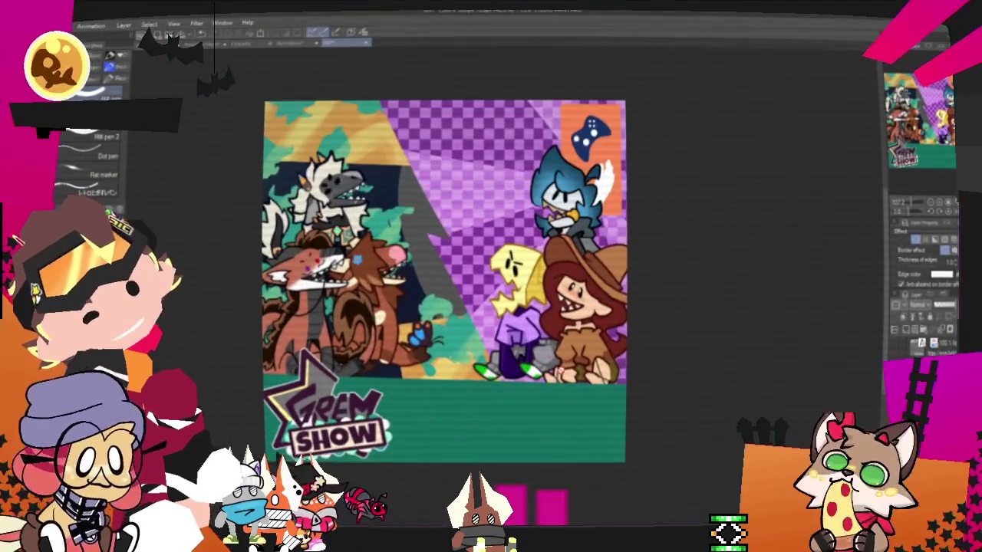
{"action": "scroll", "coordinate": [429, 228], "scroll_direction": "down", "scroll_amount": 1}
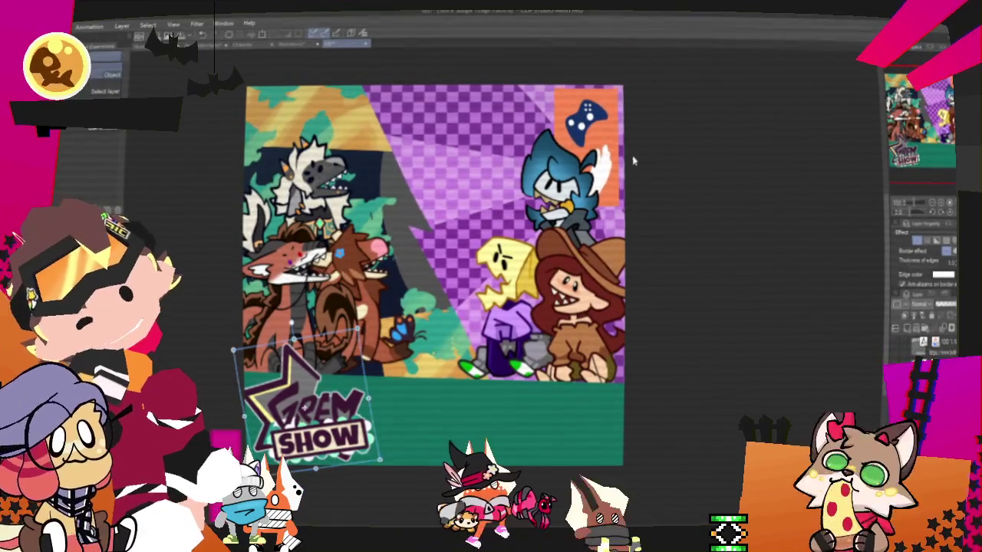
{"action": "mouse_move", "coordinate": [633, 161]}
{"action": "left_mouse_down"}
{"action": "mouse_move", "coordinate": [473, 161]}
{"action": "mouse_move", "coordinate": [451, 220]}
{"action": "mouse_move", "coordinate": [447, 134]}
{"action": "mouse_move", "coordinate": [435, 139]}
{"action": "mouse_move", "coordinate": [508, 142]}
{"action": "mouse_move", "coordinate": [613, 124]}
{"action": "mouse_move", "coordinate": [485, 104]}
{"action": "mouse_move", "coordinate": [442, 135]}
{"action": "left_mouse_up"}
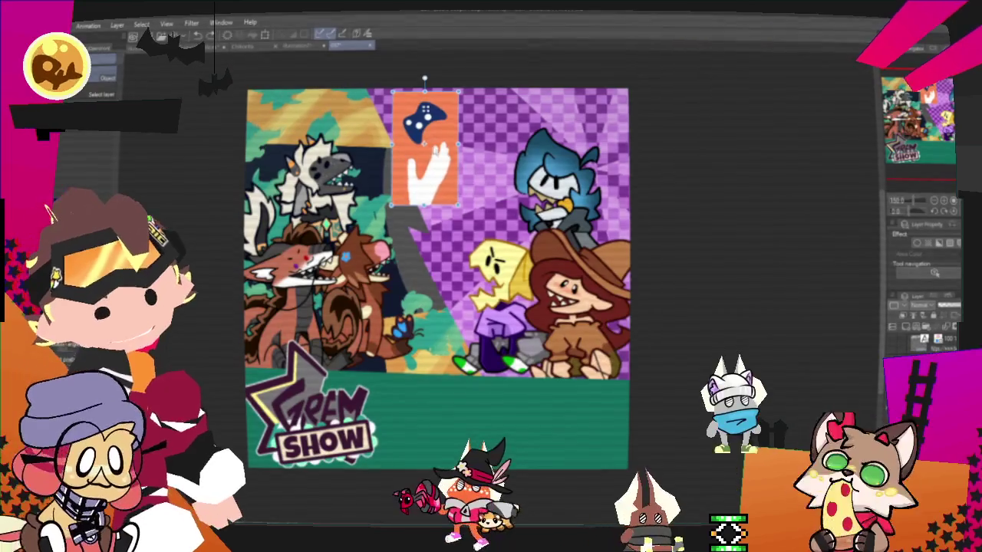
- Try placing the controller card beside the cowboy-hat character, then down in the green band
{"action": "left_click_drag", "start_coordinate": [424, 146], "coordinate": [606, 265]}
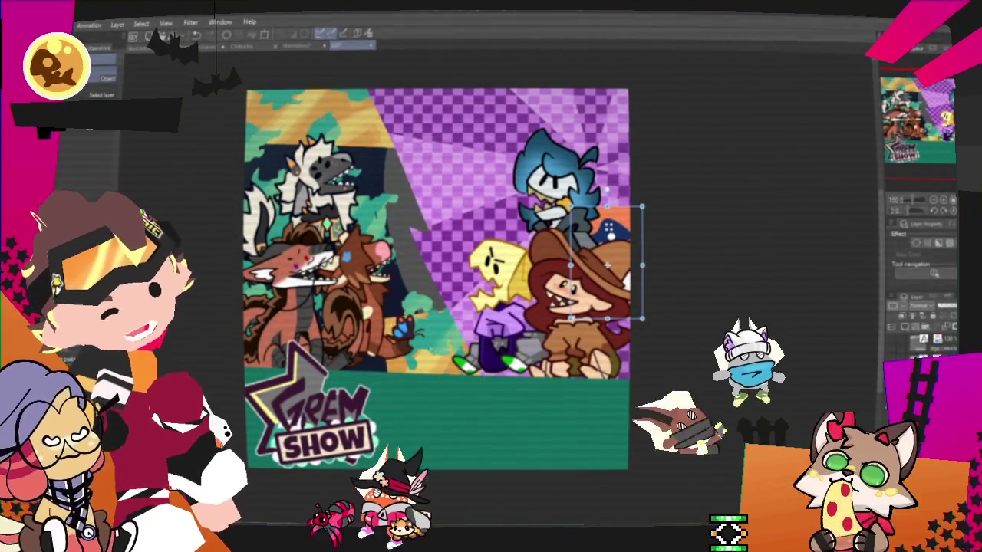
{"action": "mouse_move", "coordinate": [607, 265]}
{"action": "left_mouse_down"}
{"action": "mouse_move", "coordinate": [570, 411]}
{"action": "mouse_move", "coordinate": [583, 405]}
{"action": "left_mouse_up"}
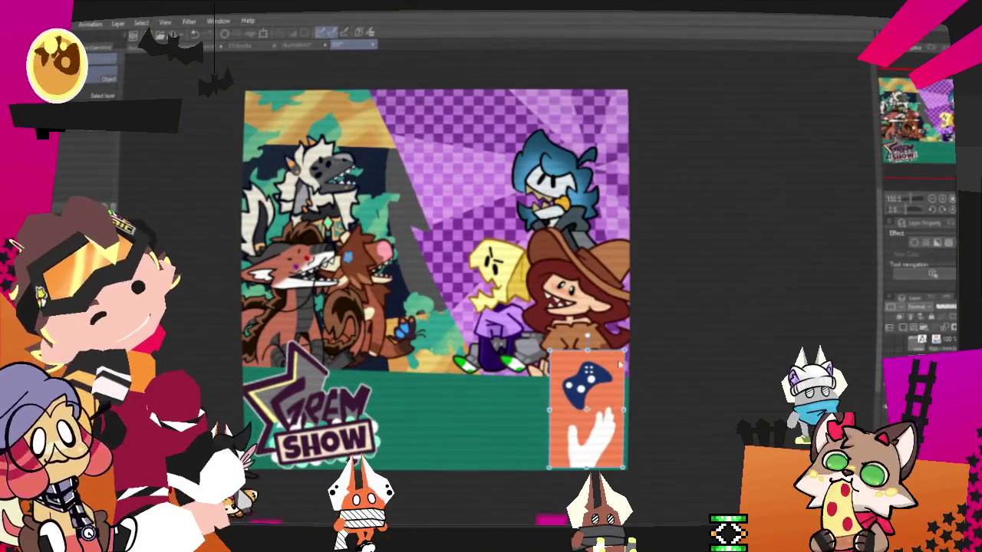
{"action": "left_click_drag", "start_coordinate": [587, 337], "coordinate": [584, 338]}
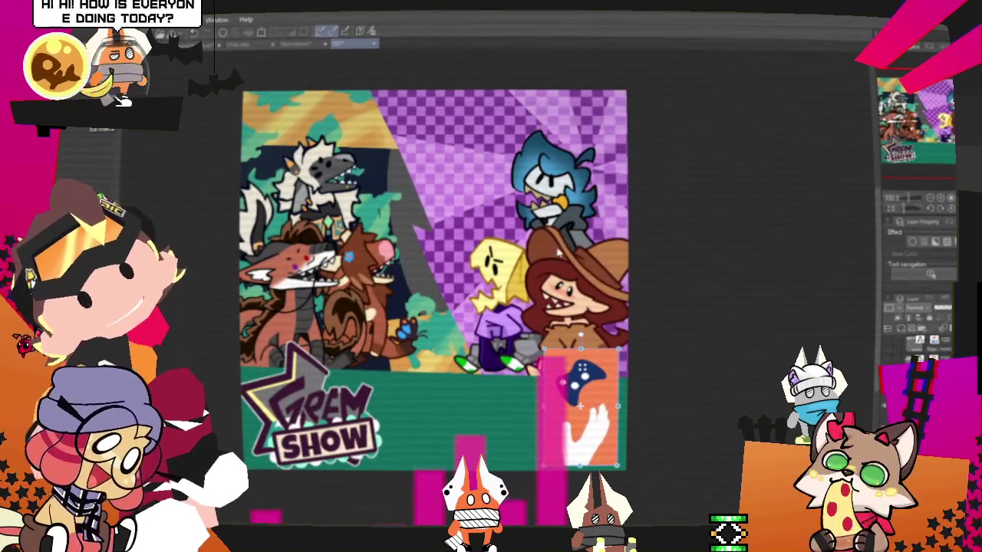
{"action": "scroll", "coordinate": [472, 283], "scroll_direction": "up", "scroll_amount": 2}
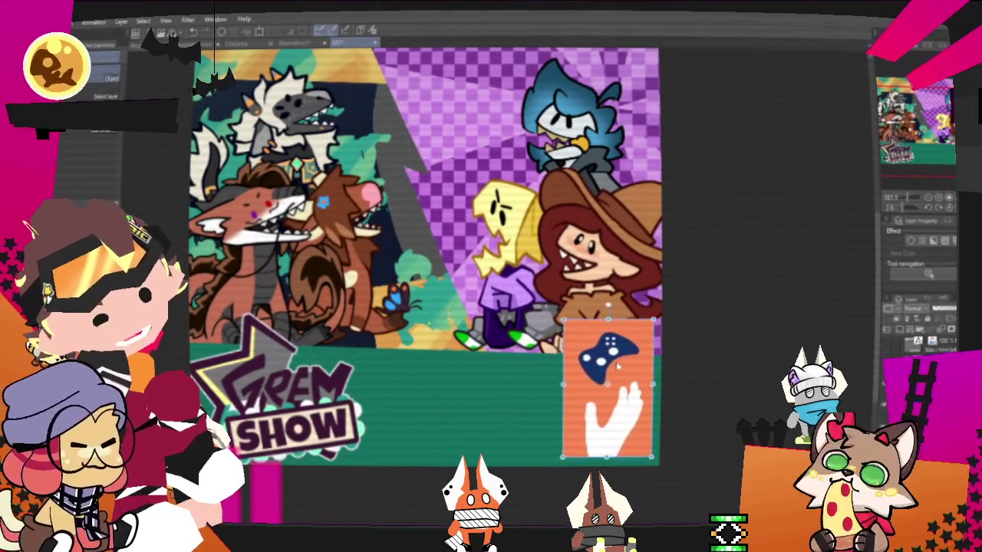
{"action": "scroll", "coordinate": [612, 371], "scroll_direction": "down", "scroll_amount": 2}
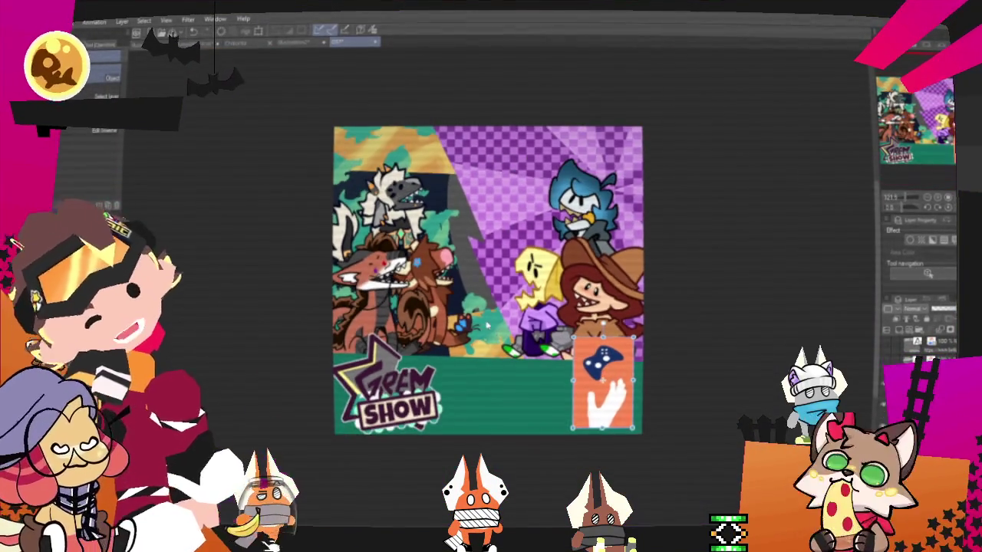
{"action": "scroll", "coordinate": [611, 371], "scroll_direction": "up", "scroll_amount": 2}
{"action": "scroll", "coordinate": [673, 395], "scroll_direction": "up", "scroll_amount": 1}
{"action": "scroll", "coordinate": [713, 353], "scroll_direction": "up", "scroll_amount": 1}
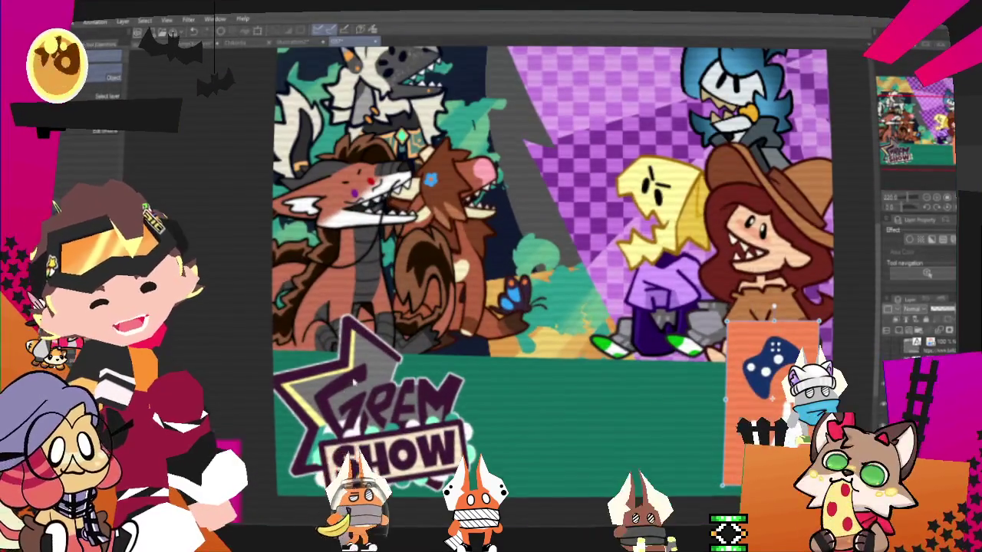
{"action": "scroll", "coordinate": [717, 349], "scroll_direction": "down", "scroll_amount": 2}
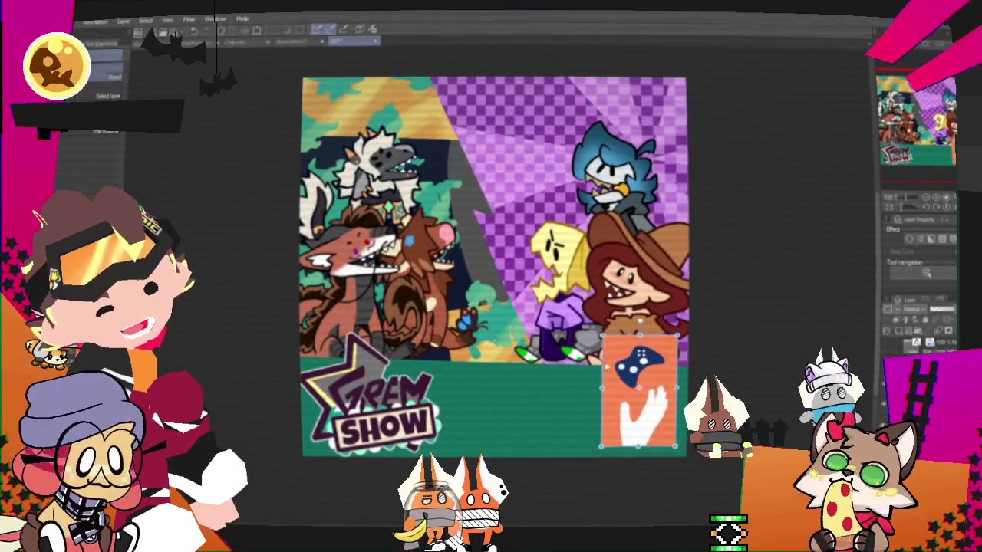
- Move the controller card back up to the top centre of the poster
{"action": "left_click_drag", "start_coordinate": [623, 367], "coordinate": [585, 207]}
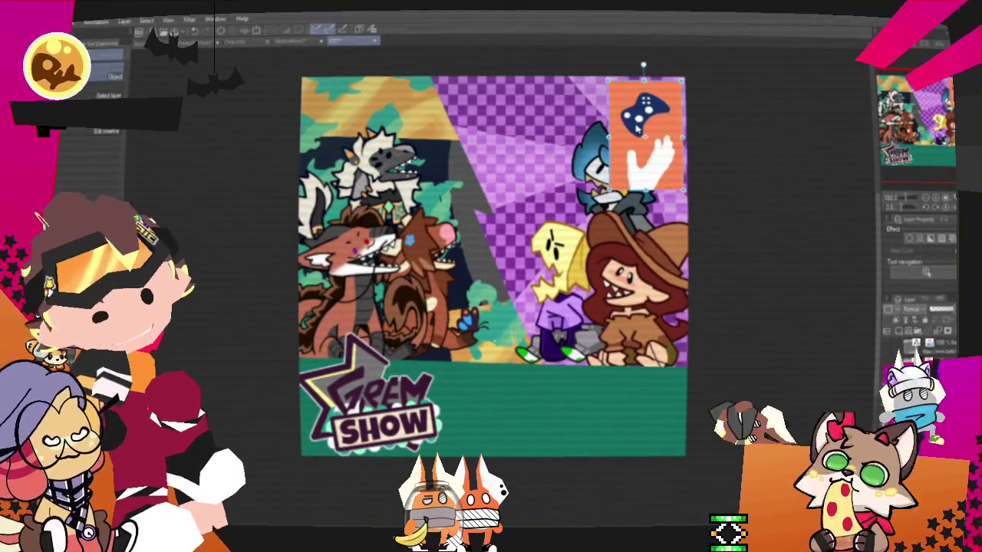
{"action": "mouse_move", "coordinate": [629, 132]}
{"action": "left_mouse_down"}
{"action": "mouse_move", "coordinate": [620, 376]}
{"action": "mouse_move", "coordinate": [661, 245]}
{"action": "mouse_move", "coordinate": [491, 132]}
{"action": "left_mouse_up"}
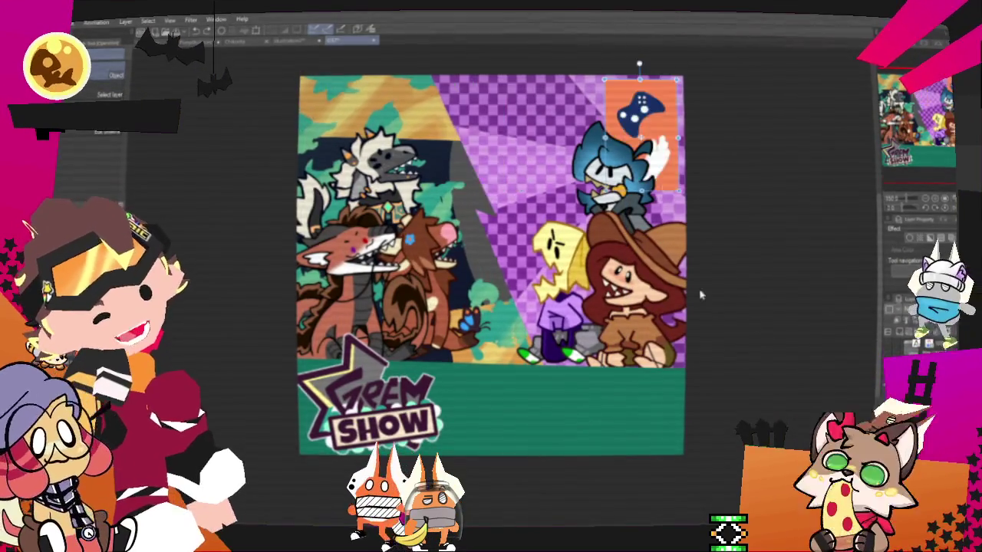
{"action": "scroll", "coordinate": [708, 302], "scroll_direction": "up", "scroll_amount": 2}
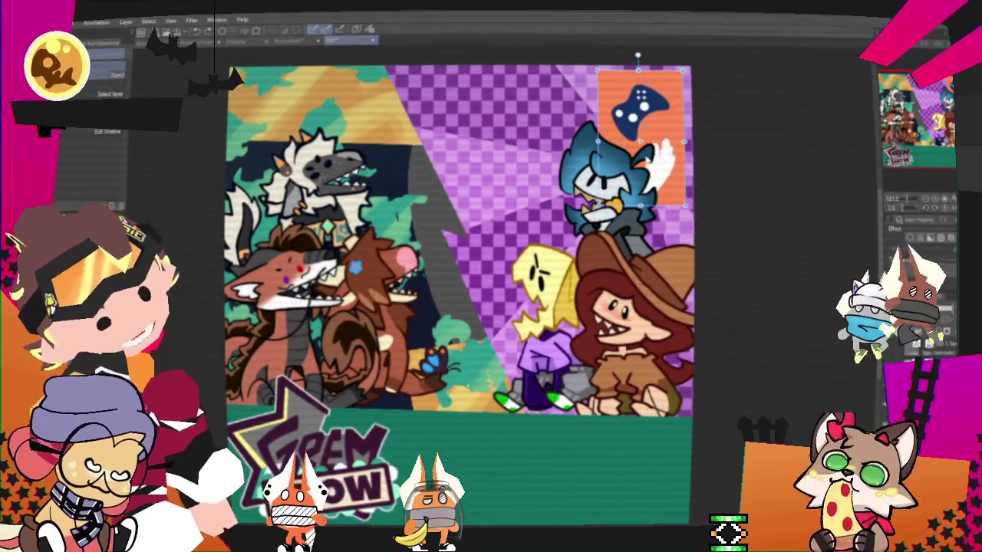
{"action": "scroll", "coordinate": [495, 245], "scroll_direction": "down", "scroll_amount": 2}
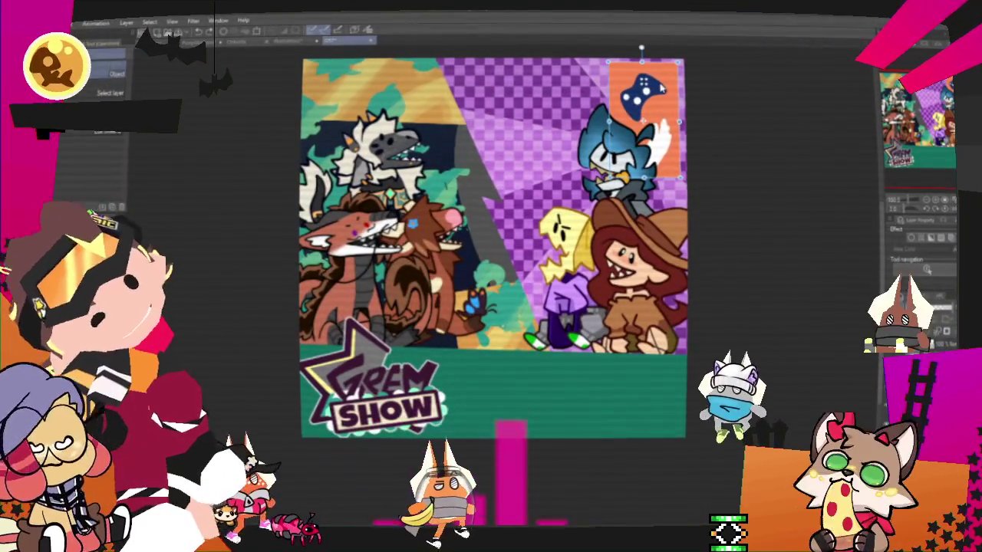
{"action": "left_click_drag", "start_coordinate": [644, 115], "coordinate": [505, 115]}
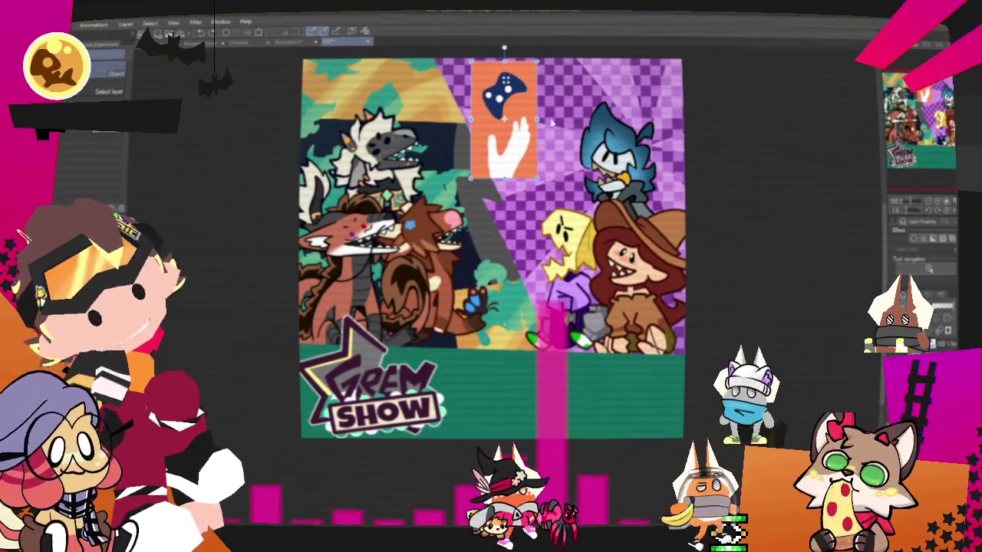
{"action": "scroll", "coordinate": [550, 123], "scroll_direction": "down", "scroll_amount": 2}
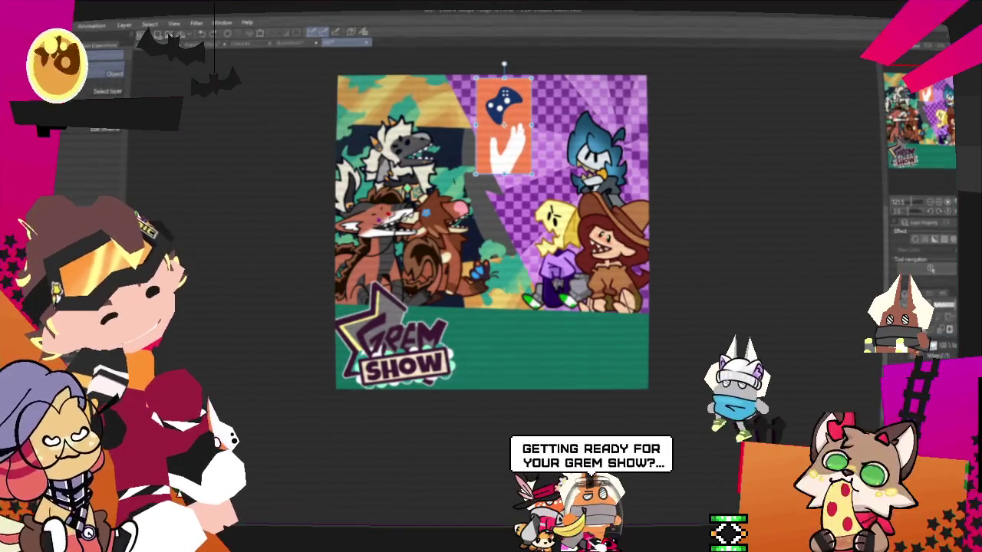
{"action": "scroll", "coordinate": [447, 282], "scroll_direction": "down", "scroll_amount": 1}
- Cancel a stray artwork transform and slide the event text block beside the logo
{"action": "key", "text": "ctrl+t"}
{"action": "left_click_drag", "start_coordinate": [713, 253], "coordinate": [710, 297]}
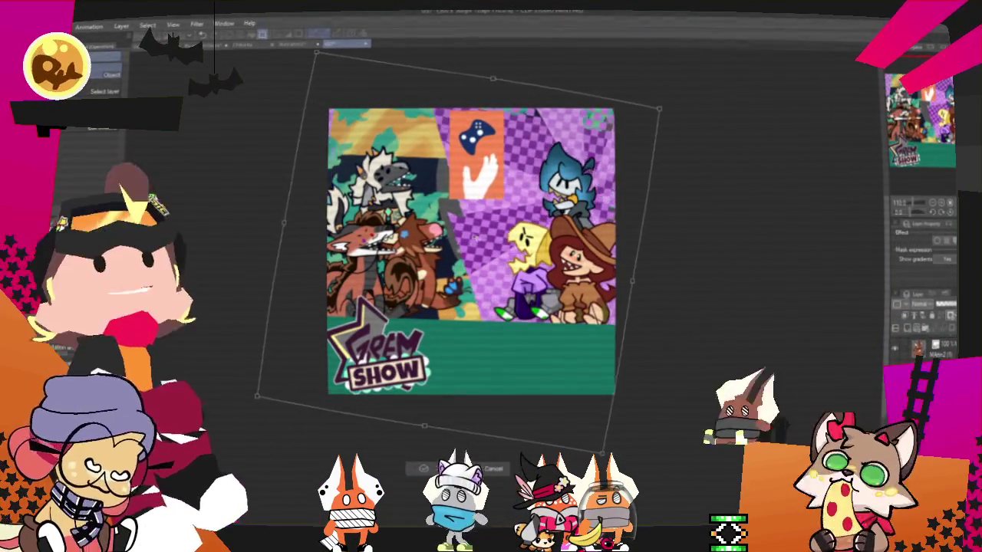
{"action": "left_click", "coordinate": [506, 474]}
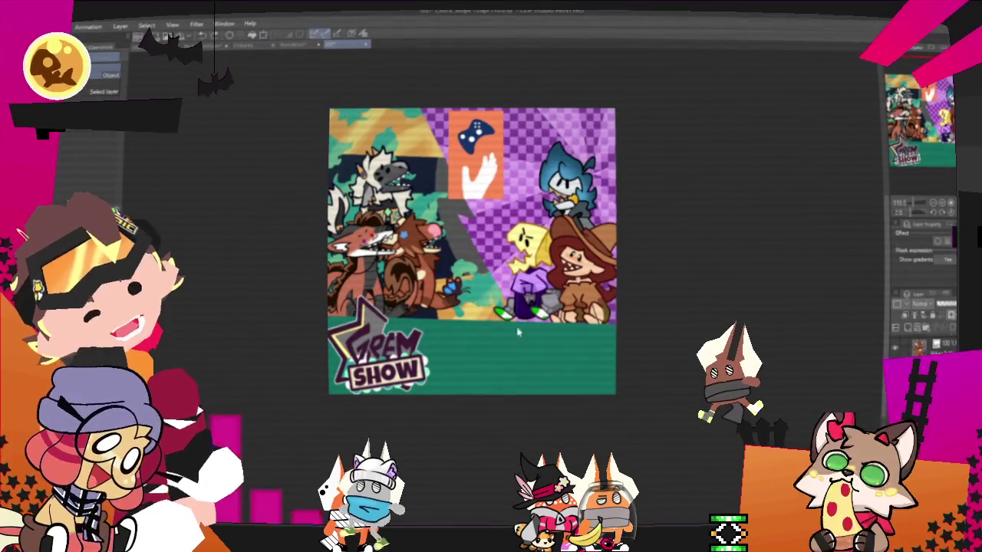
{"action": "scroll", "coordinate": [466, 109], "scroll_direction": "up", "scroll_amount": 1}
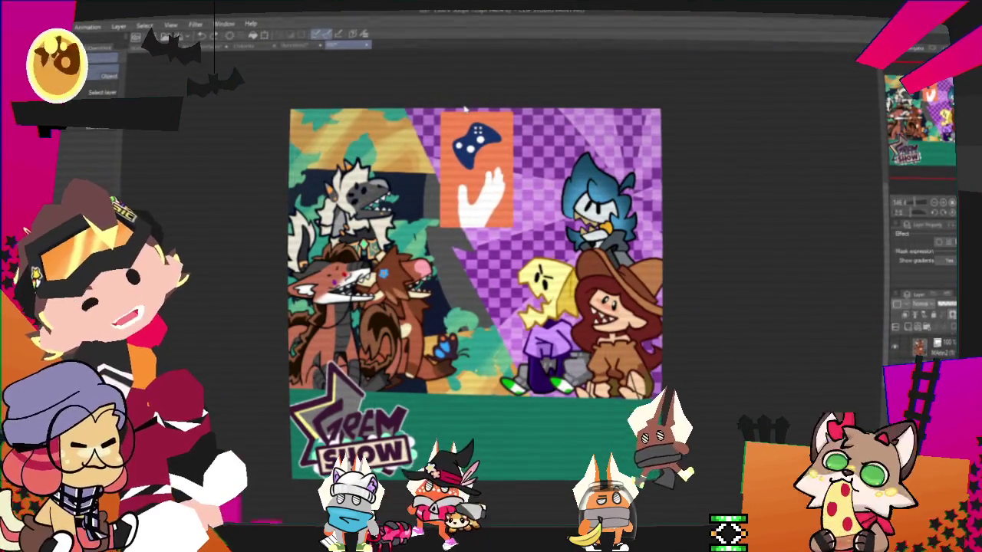
{"action": "scroll", "coordinate": [466, 110], "scroll_direction": "down", "scroll_amount": 1}
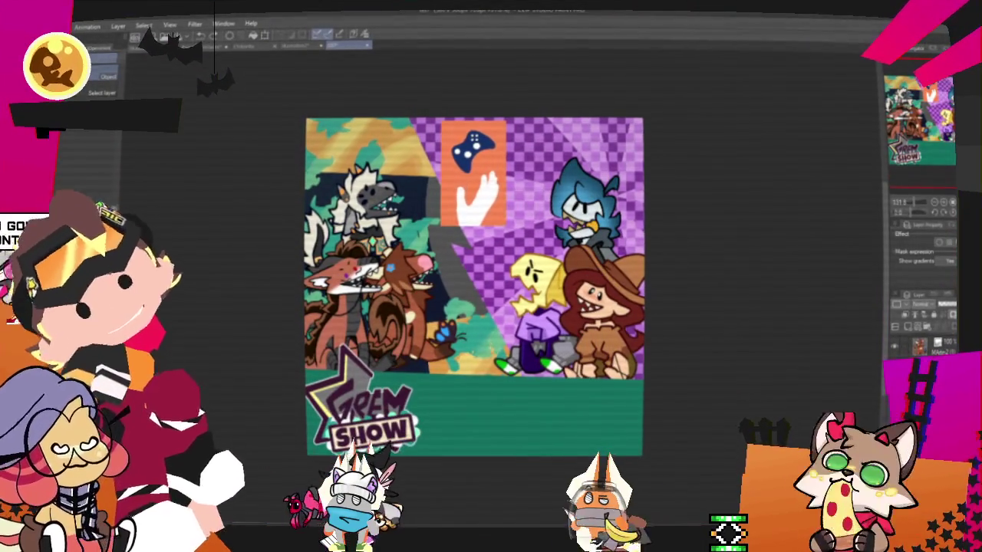
{"action": "left_click_drag", "start_coordinate": [350, 404], "coordinate": [484, 404]}
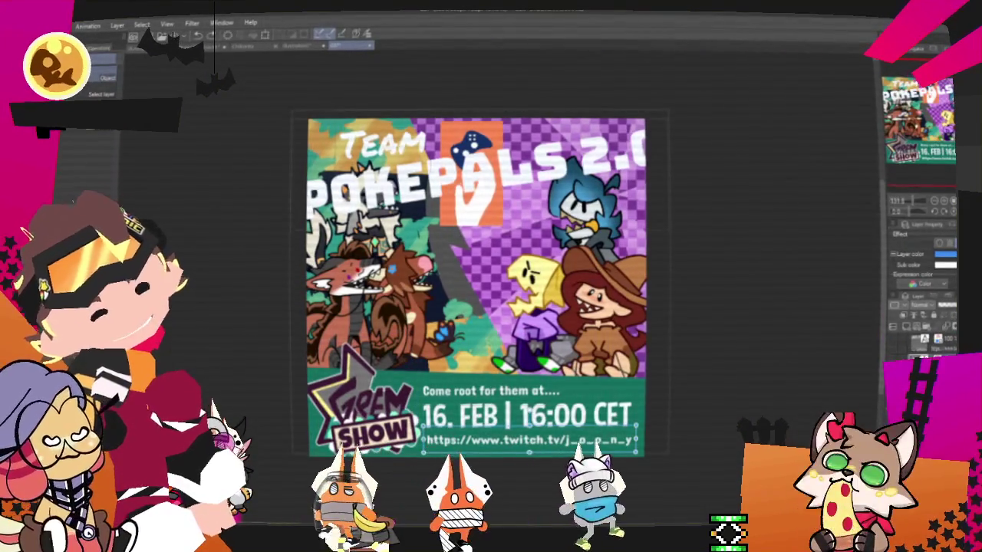
- Delete the large POKEPALS 2.0 title with the Text tool and select the TEAM heading
{"action": "key", "text": "t"}
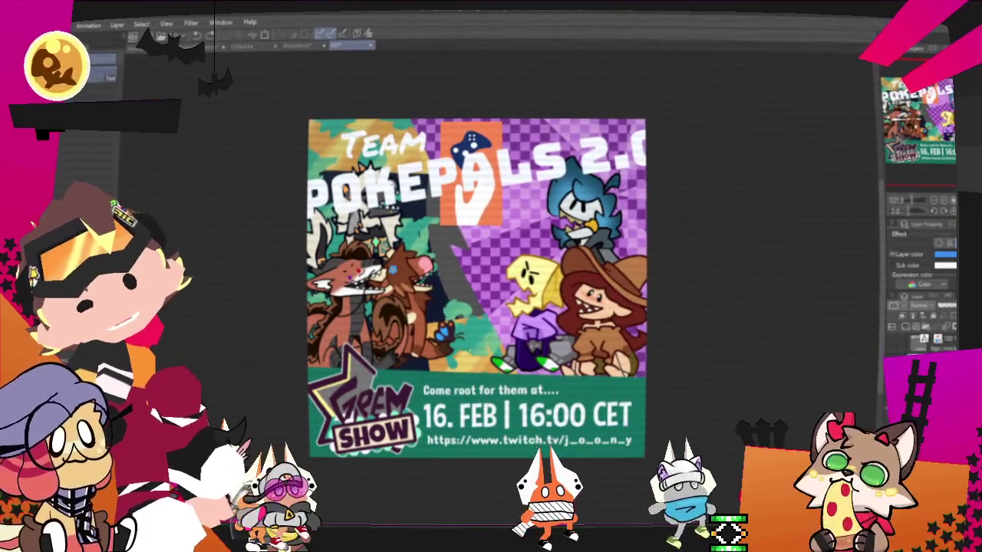
{"action": "key", "text": "Delete"}
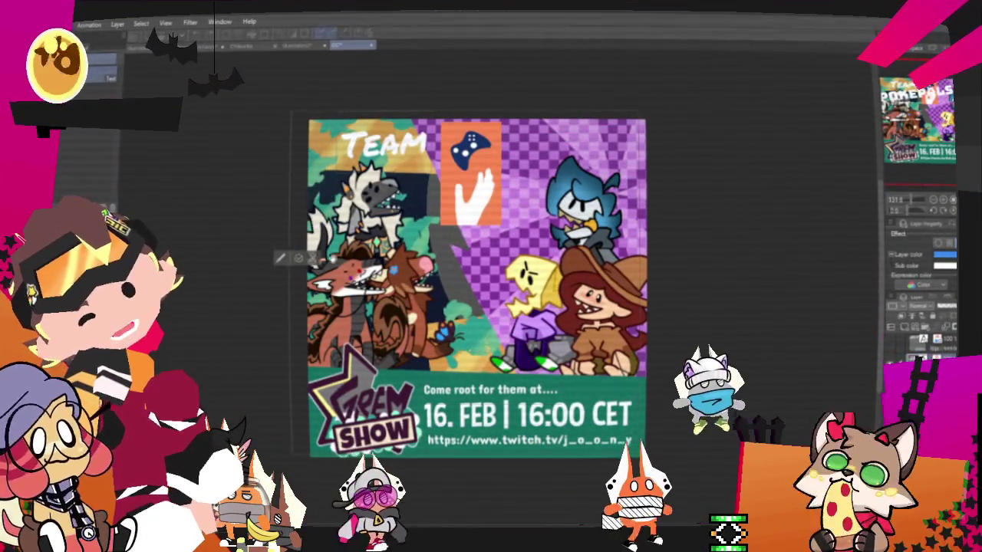
{"action": "left_click", "coordinate": [529, 414]}
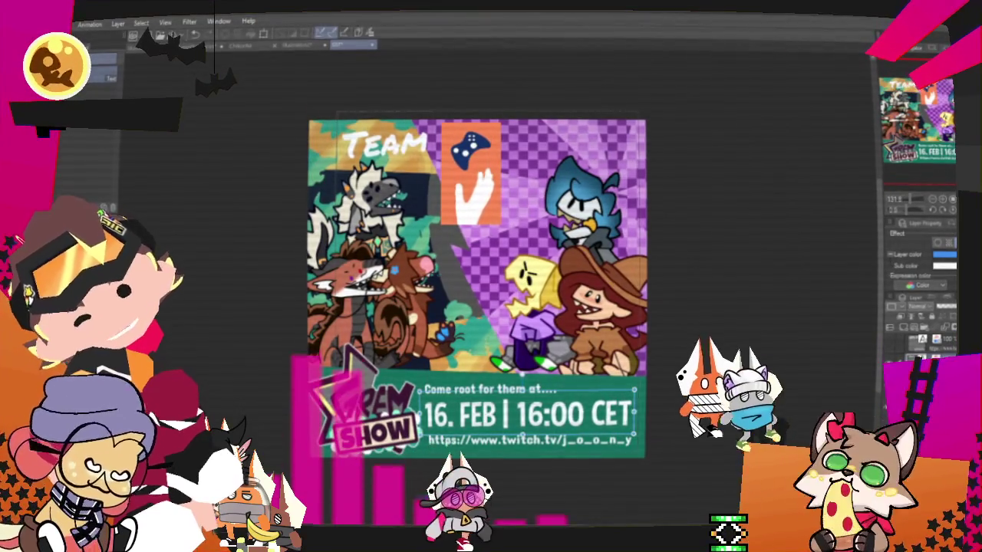
{"action": "left_click", "coordinate": [384, 145]}
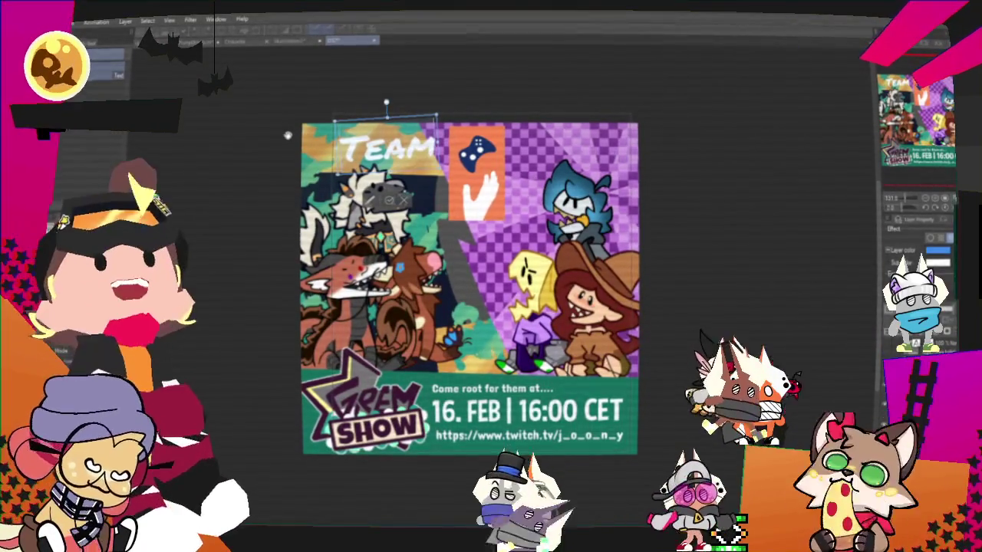
- Retype TEAM as REANIMATED RIVALS, rotate it level, and edit the date to 26. Oct
{"action": "type", "text": "REANIMATED RIVALS"}
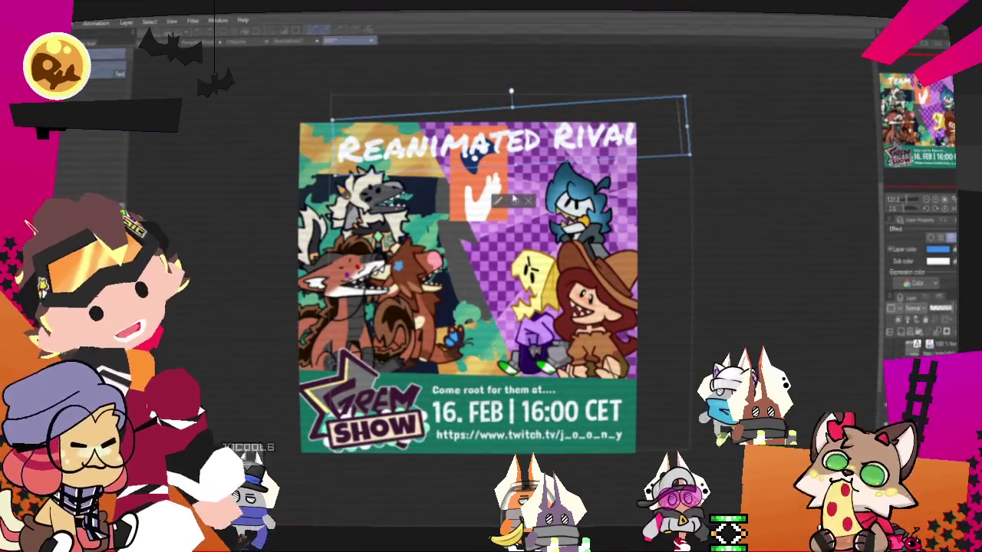
{"action": "mouse_move", "coordinate": [596, 94]}
{"action": "left_mouse_down"}
{"action": "mouse_move", "coordinate": [611, 93]}
{"action": "mouse_move", "coordinate": [561, 115]}
{"action": "left_mouse_up"}
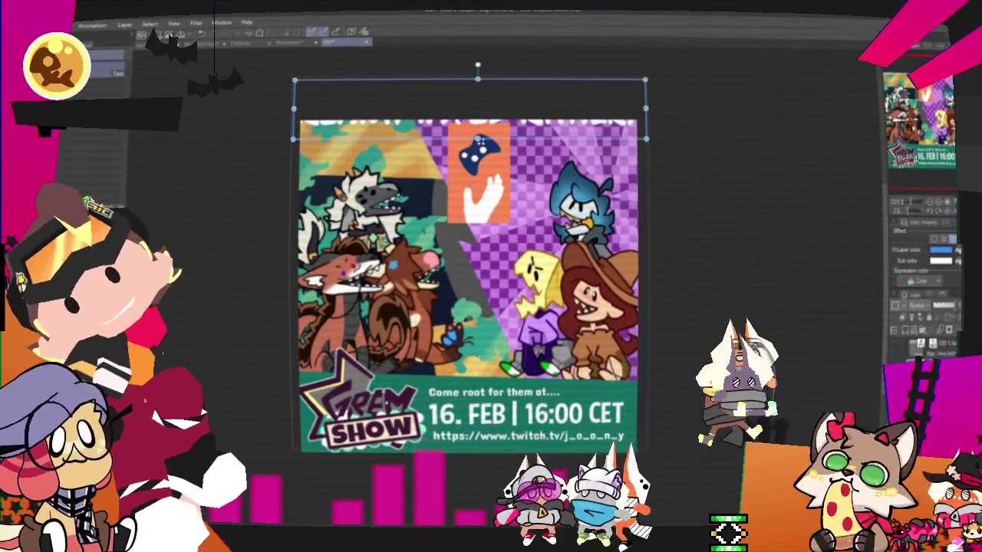
{"action": "scroll", "coordinate": [468, 453], "scroll_direction": "up", "scroll_amount": 1}
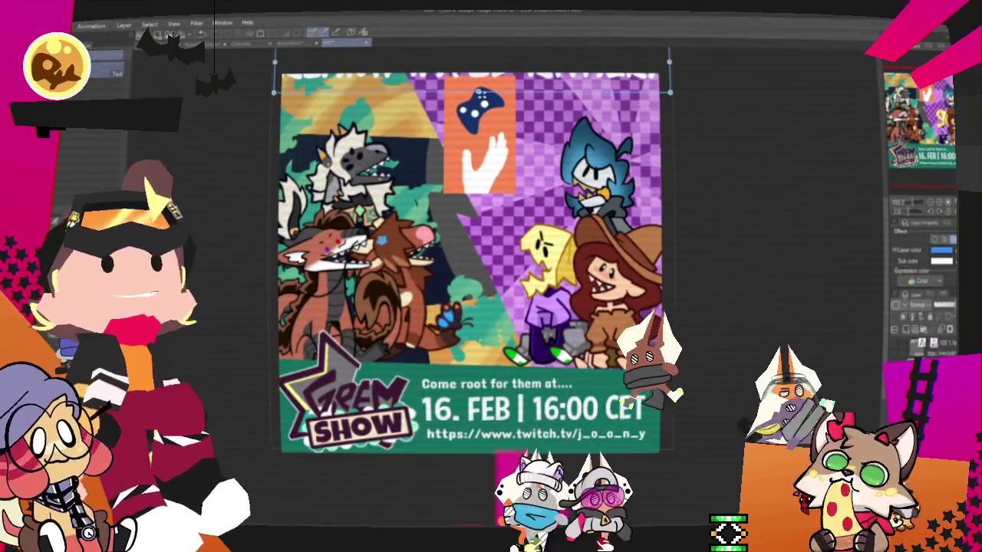
{"action": "scroll", "coordinate": [412, 431], "scroll_direction": "up", "scroll_amount": 1}
{"action": "scroll", "coordinate": [412, 431], "scroll_direction": "up", "scroll_amount": 1}
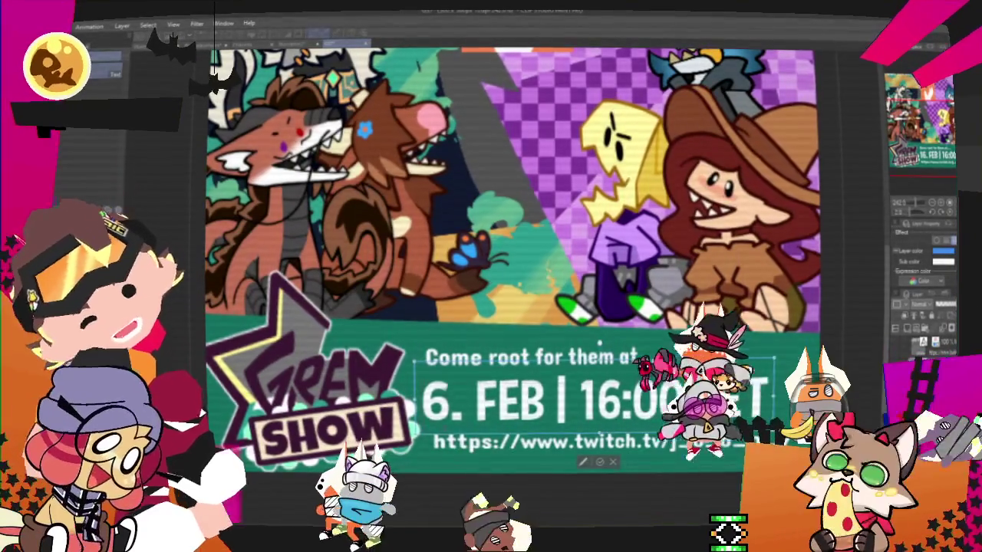
{"action": "type", "text": "2"}
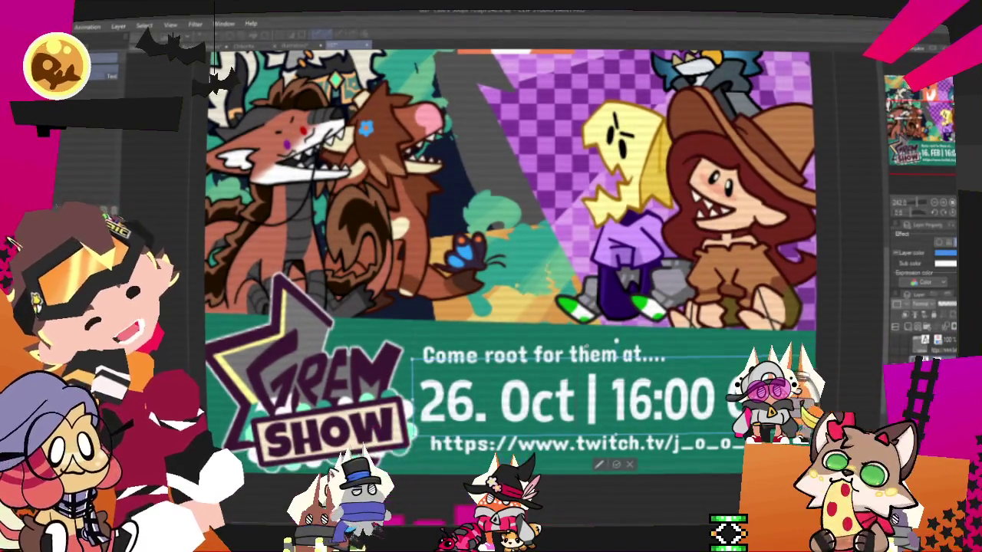
- Clear the 'Come root' tagline above the date and begin typing its replacement
{"action": "scroll", "coordinate": [613, 355], "scroll_direction": "up", "scroll_amount": 2}
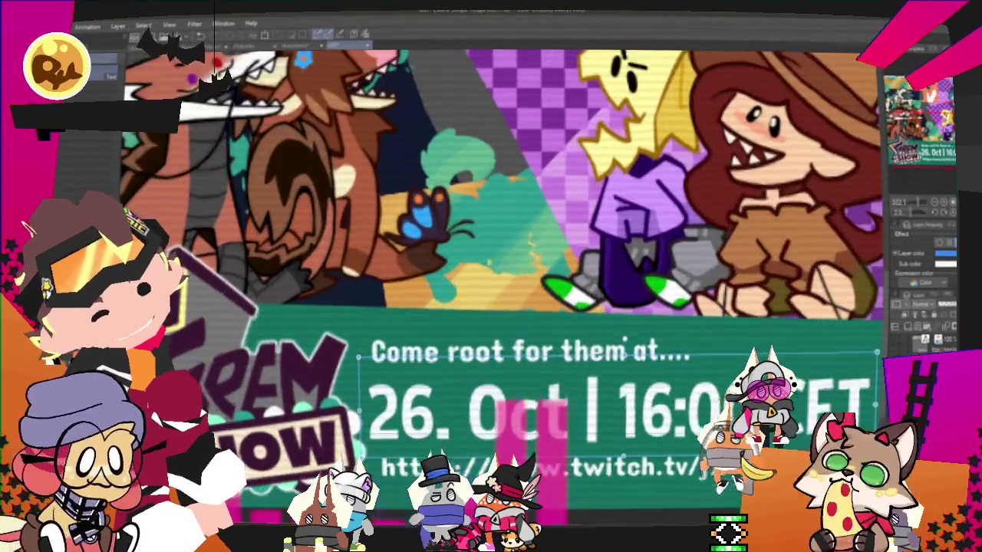
{"action": "scroll", "coordinate": [613, 354], "scroll_direction": "up", "scroll_amount": 2}
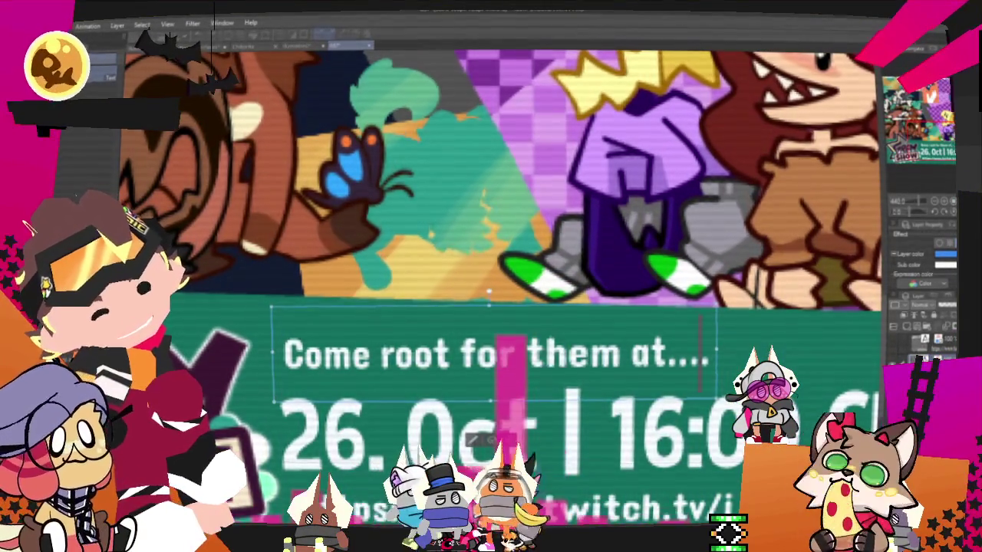
{"action": "left_click", "coordinate": [305, 354]}
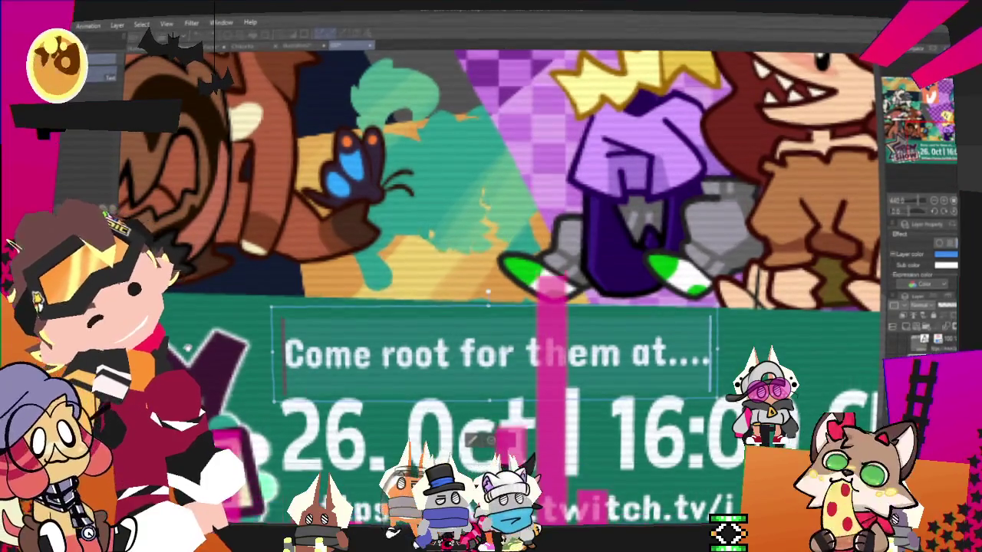
{"action": "key", "text": "ctrl+a"}
{"action": "type", "text": "D"}
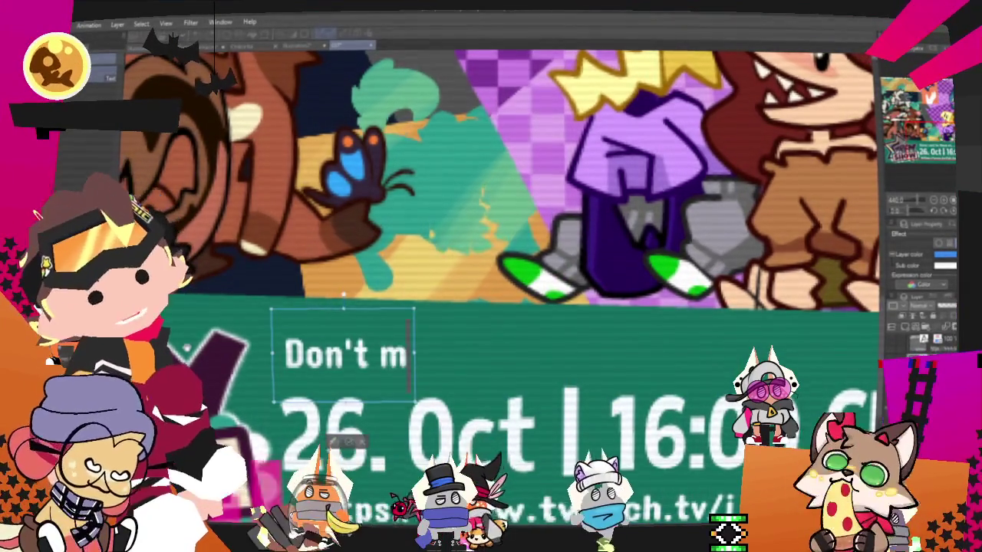
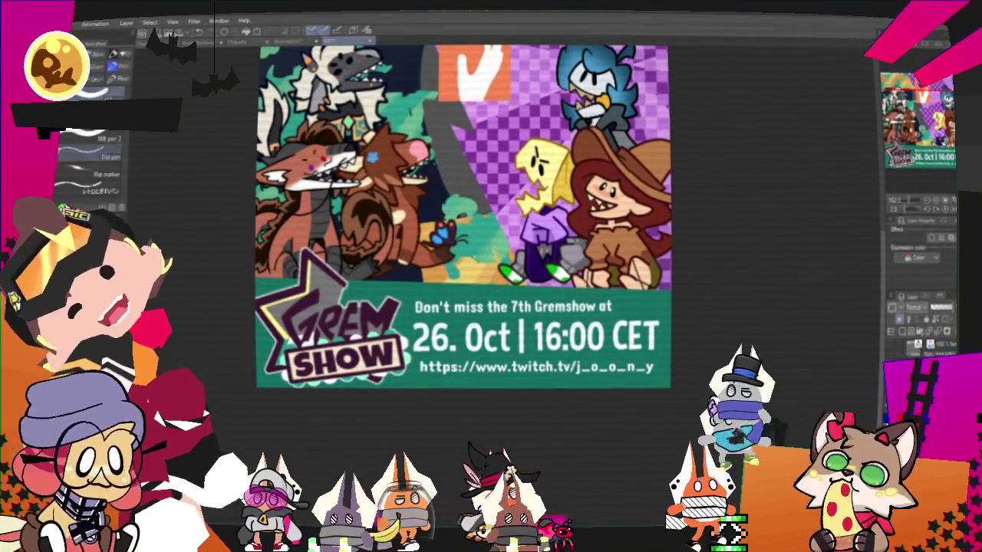
- Undo three edits to bring back the layout with the title peeking along the top edge
{"action": "key", "text": "p"}
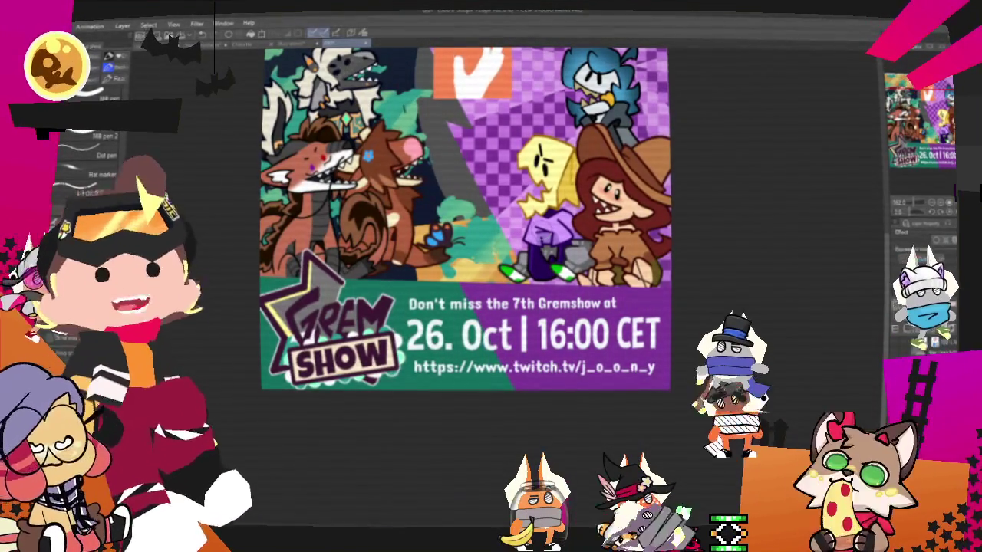
{"action": "key", "text": "ctrl+z"}
{"action": "key", "text": "ctrl+z"}
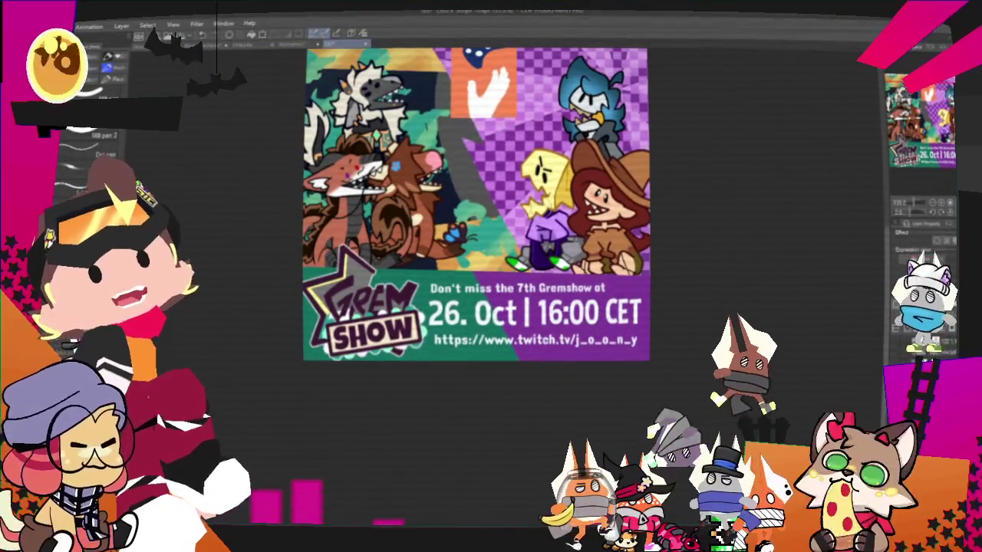
{"action": "key", "text": "ctrl+z"}
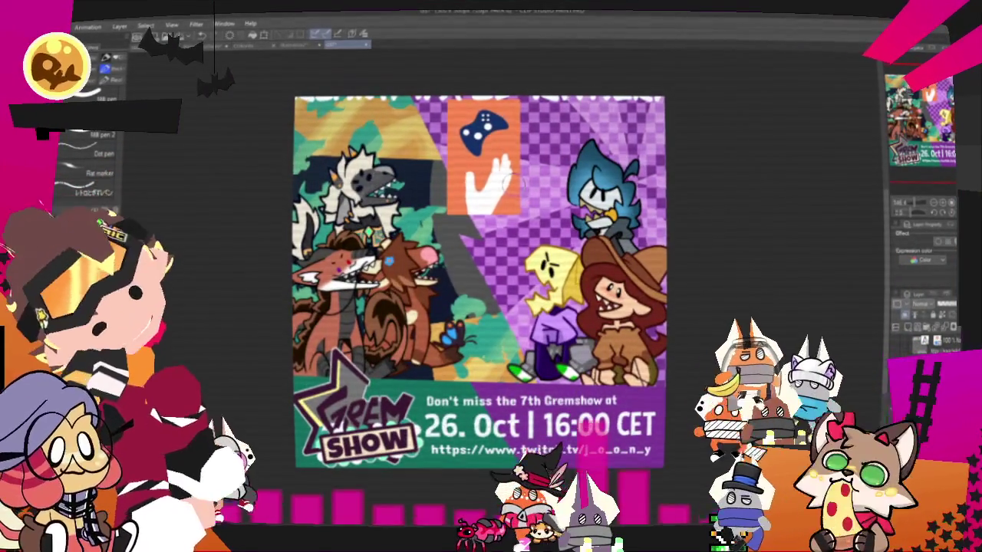
{"action": "key", "text": "ctrl+z"}
{"action": "key", "text": "ctrl+z"}
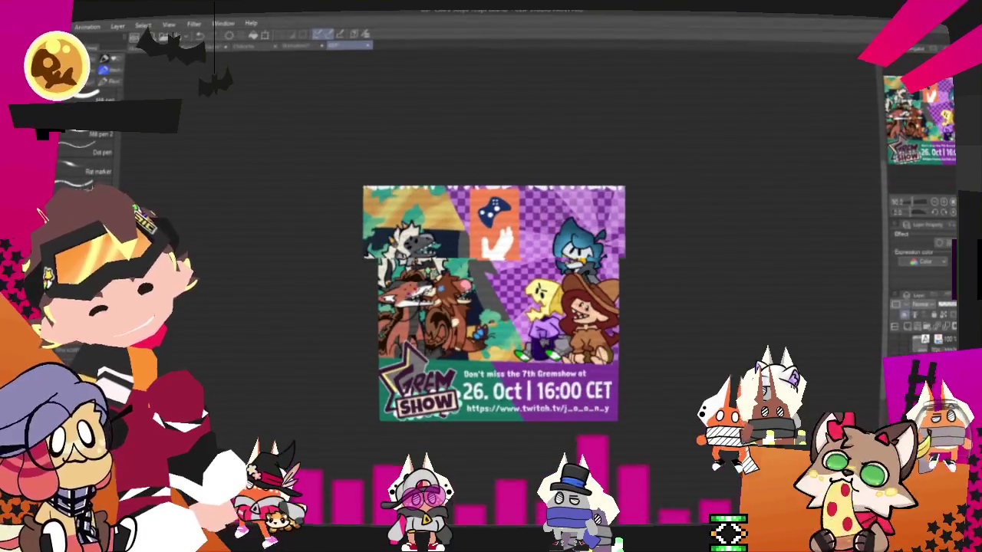
{"action": "key", "text": "alt+e"}
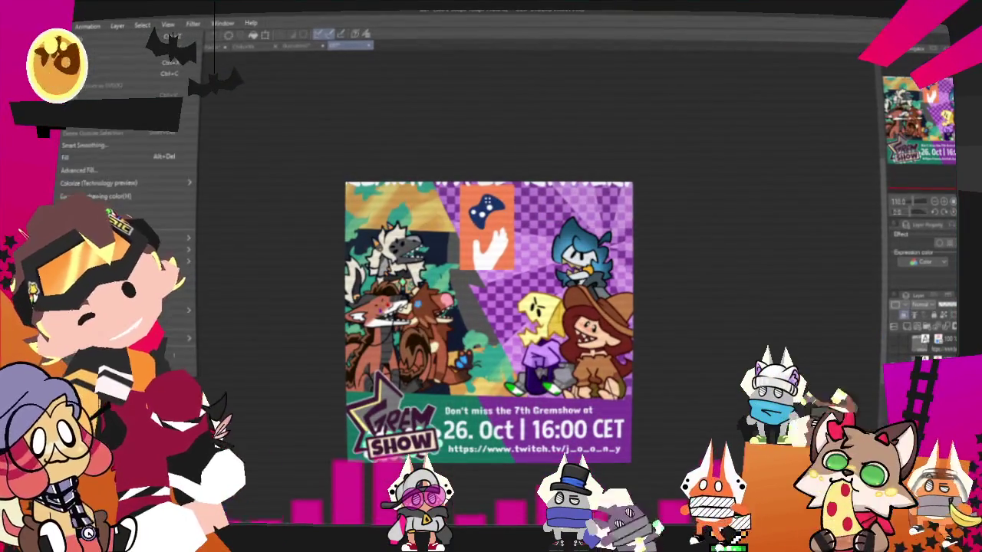
- Increase the canvas height so the full Reanimated Rivalry title fits across the top
{"action": "key", "text": "ctrl+t"}
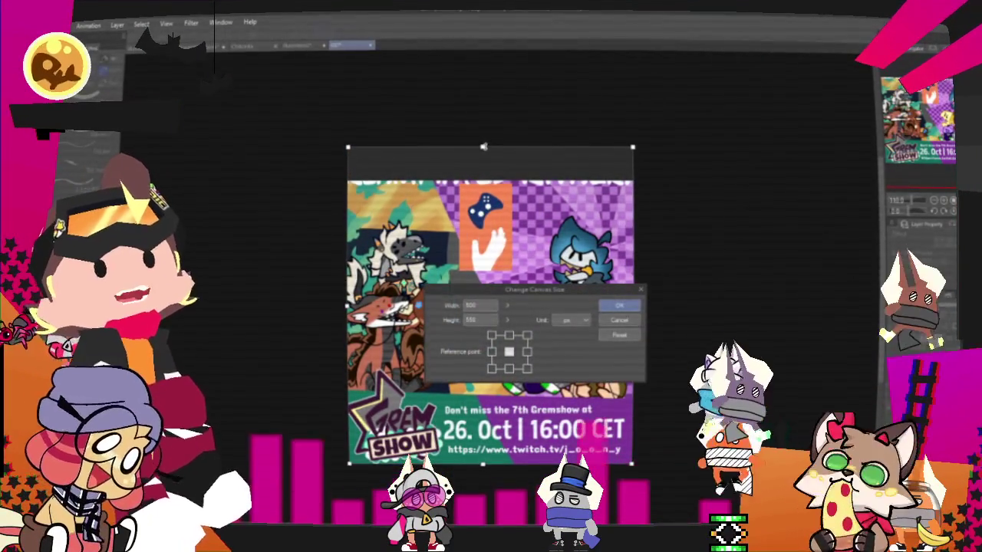
{"action": "left_click", "coordinate": [619, 305]}
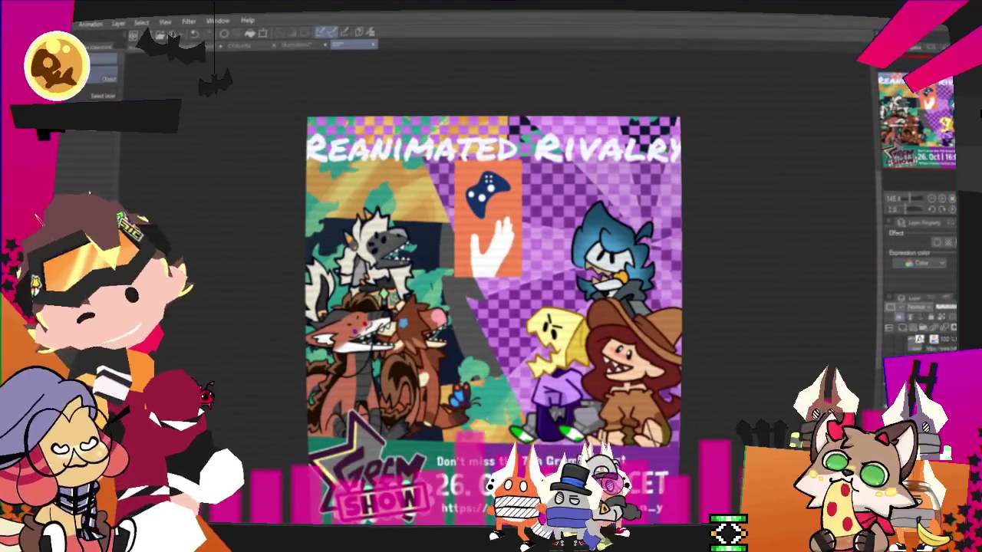
- Drag the Reanimated Rivalry title toward the bottom, then back near the banner top
{"action": "key", "text": "ctrl+t"}
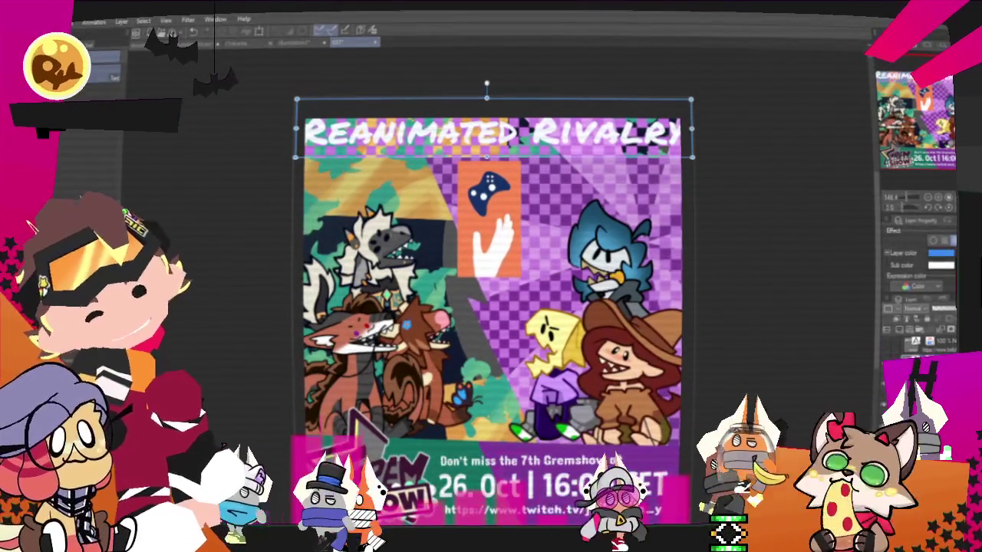
{"action": "scroll", "coordinate": [491, 307], "scroll_direction": "down", "scroll_amount": 2}
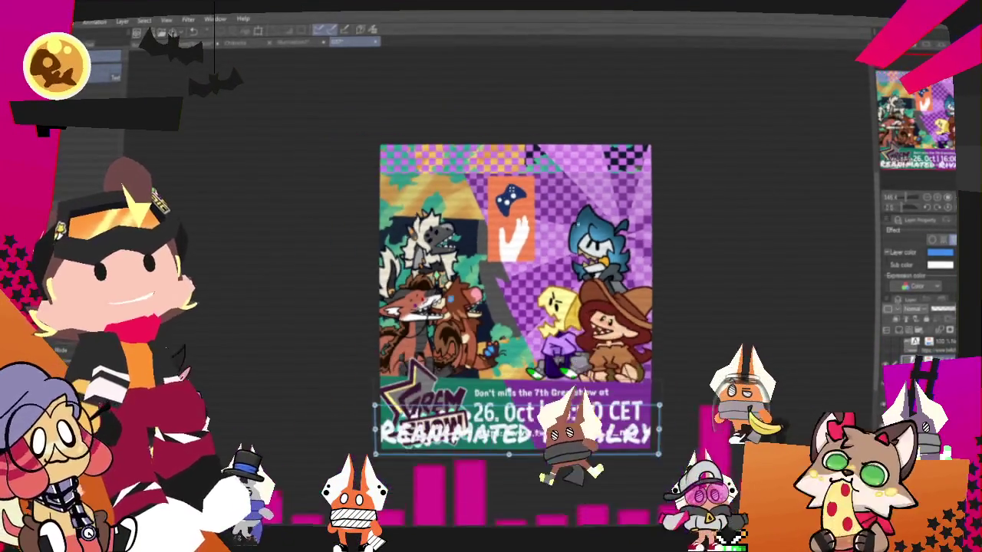
{"action": "scroll", "coordinate": [499, 292], "scroll_direction": "up", "scroll_amount": 3}
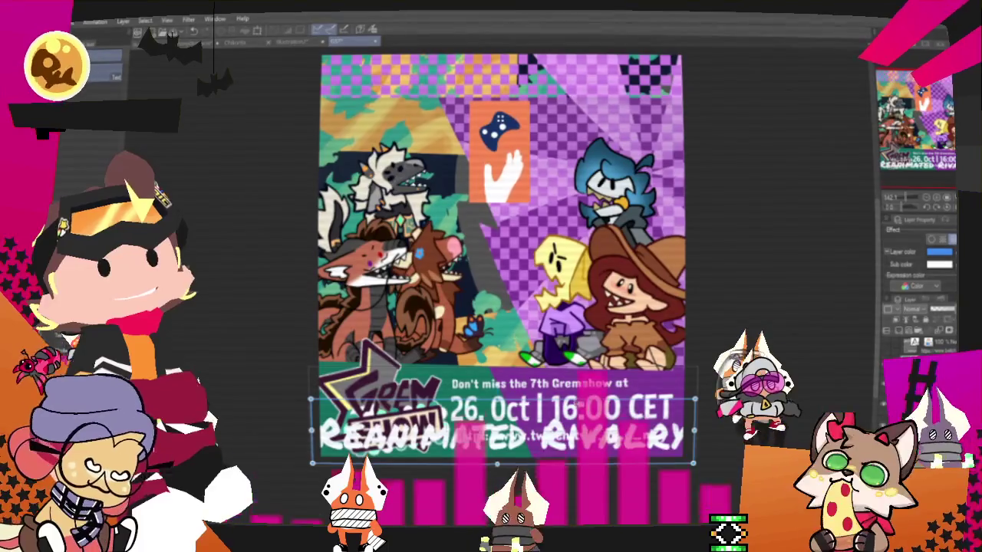
{"action": "left_click_drag", "start_coordinate": [581, 411], "coordinate": [580, 434]}
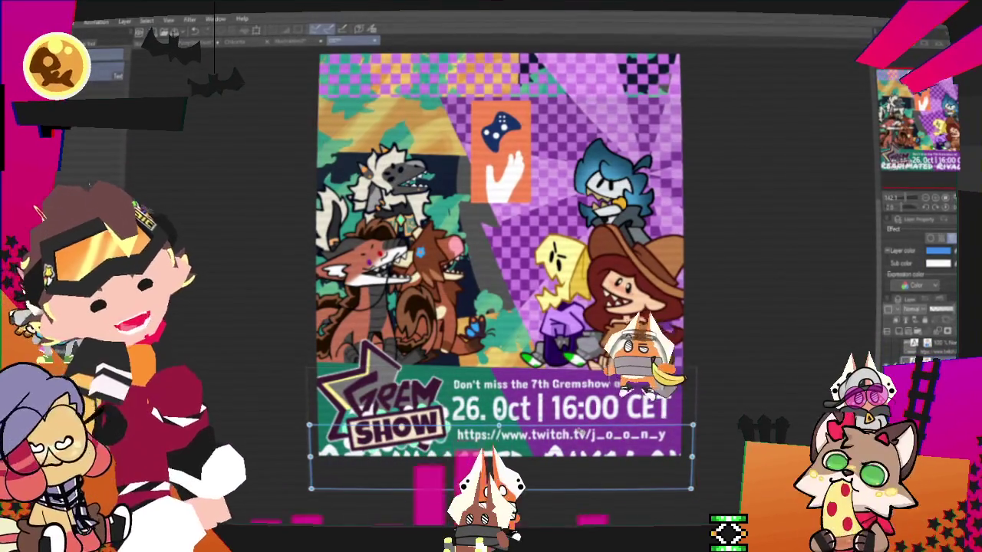
{"action": "left_click_drag", "start_coordinate": [499, 346], "coordinate": [498, 356]}
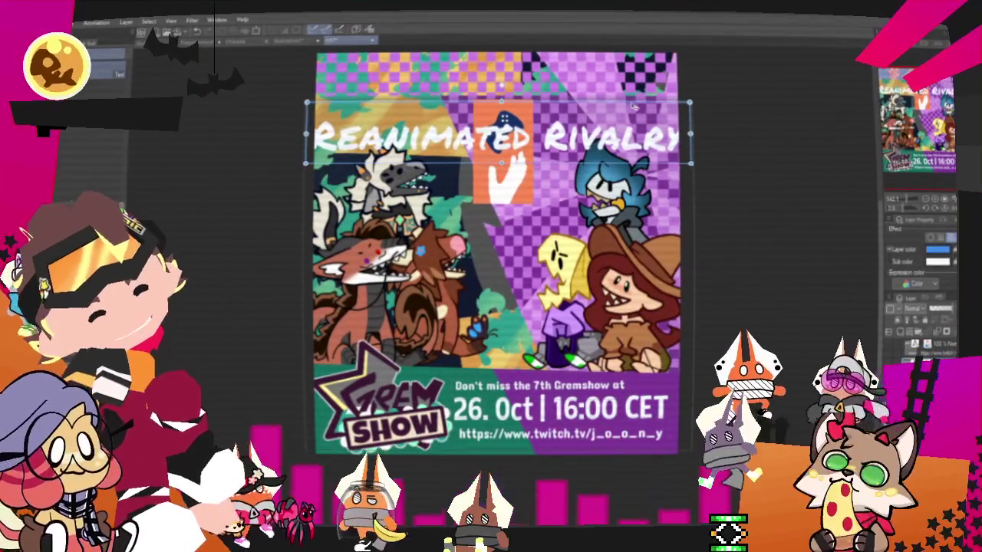
{"action": "left_click_drag", "start_coordinate": [633, 108], "coordinate": [604, 107]}
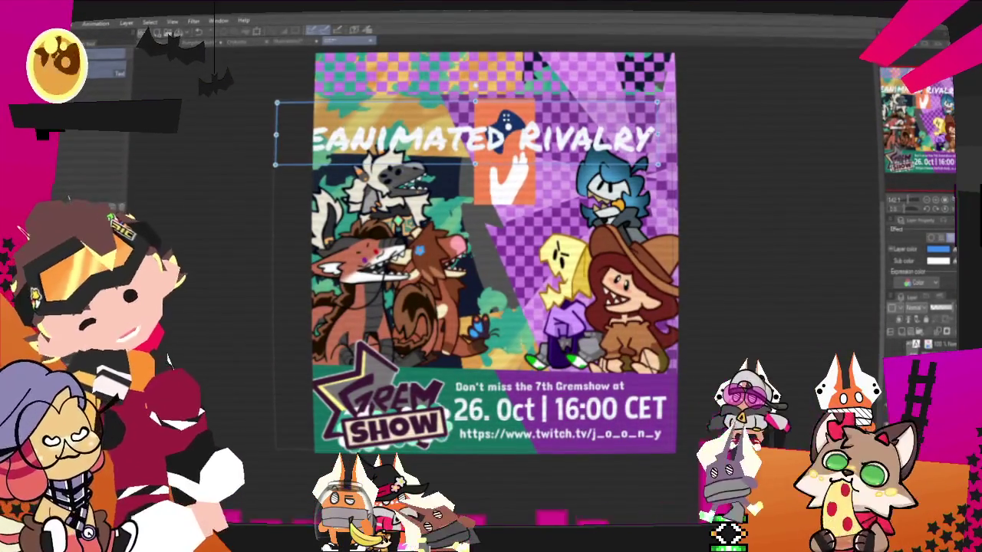
- Delete the title's text from the banner and zoom out
{"action": "key", "text": "BackSpace"}
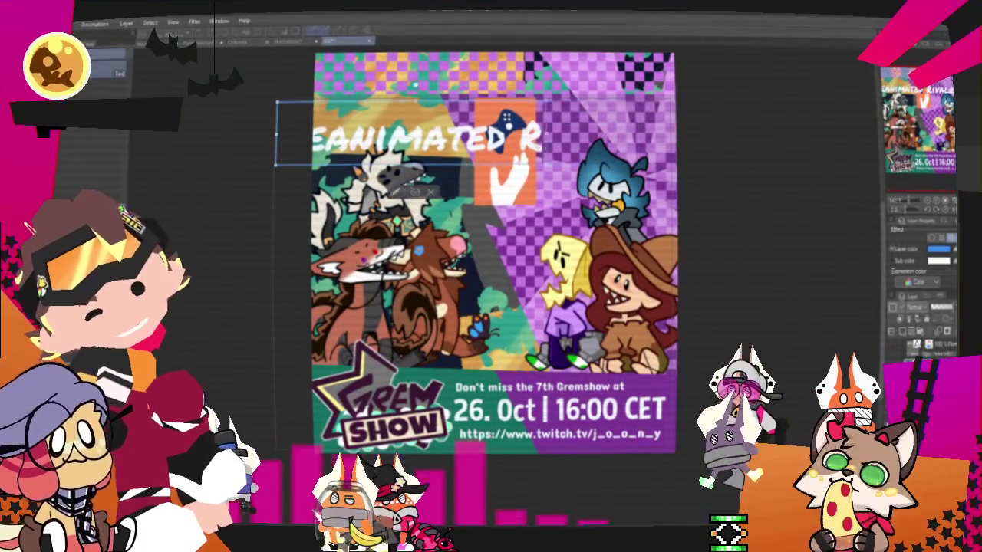
{"action": "key", "text": "ctrl+z"}
{"action": "key", "text": "ctrl+minus"}
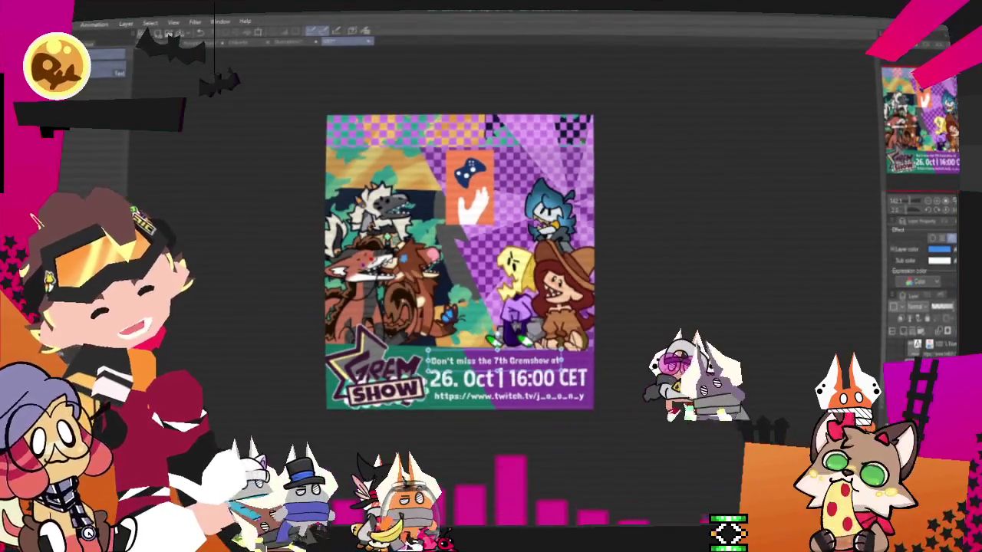
- Select the orange controller-and-hand panel and nudge it up-left into the top-right corner
{"action": "key", "text": "ctrl+plus"}
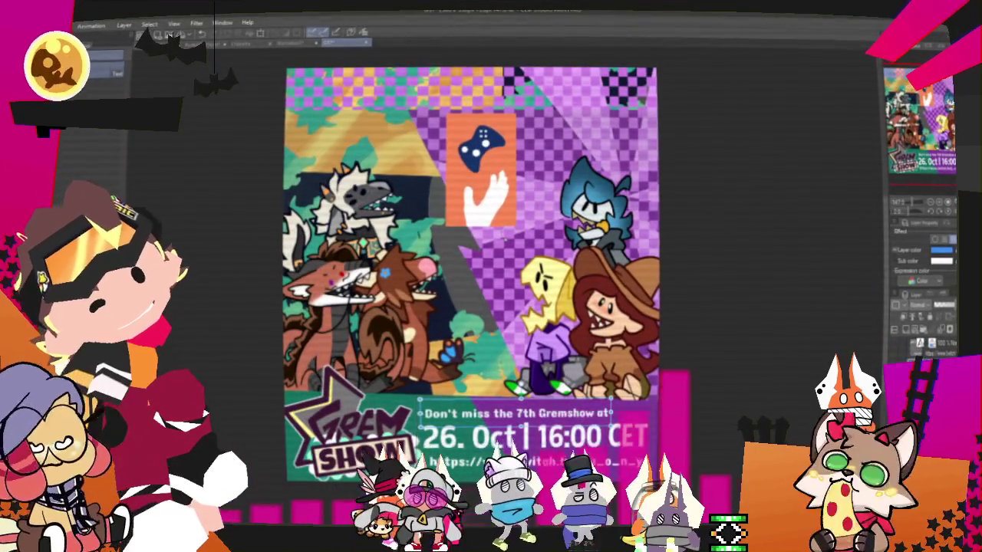
{"action": "scroll", "coordinate": [472, 307], "scroll_direction": "left", "scroll_amount": 2}
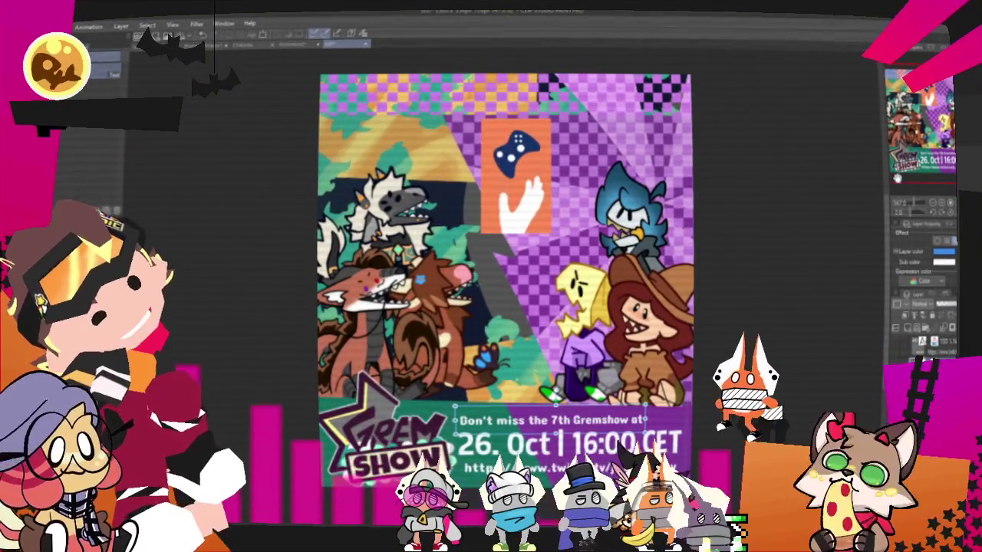
{"action": "key", "text": "o"}
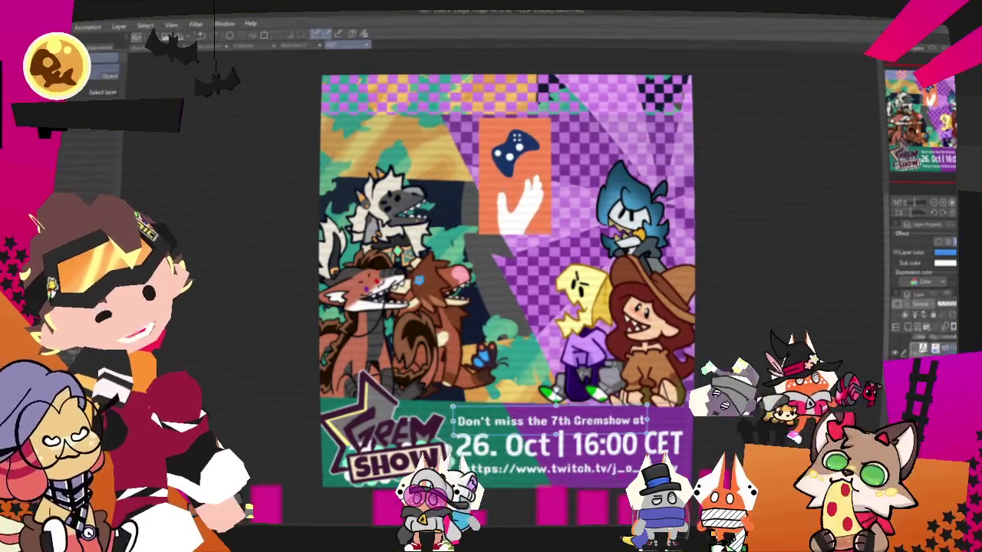
{"action": "left_click", "coordinate": [509, 175]}
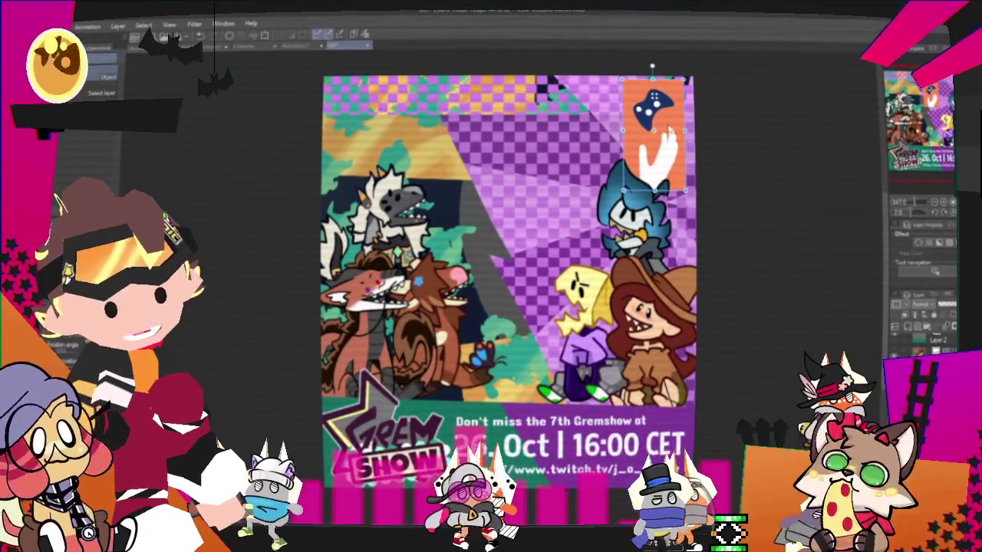
{"action": "key", "text": "Left"}
{"action": "key", "text": "Left"}
{"action": "key", "text": "Left"}
{"action": "key", "text": "Up"}
{"action": "key", "text": "Up"}
{"action": "key", "text": "Up"}
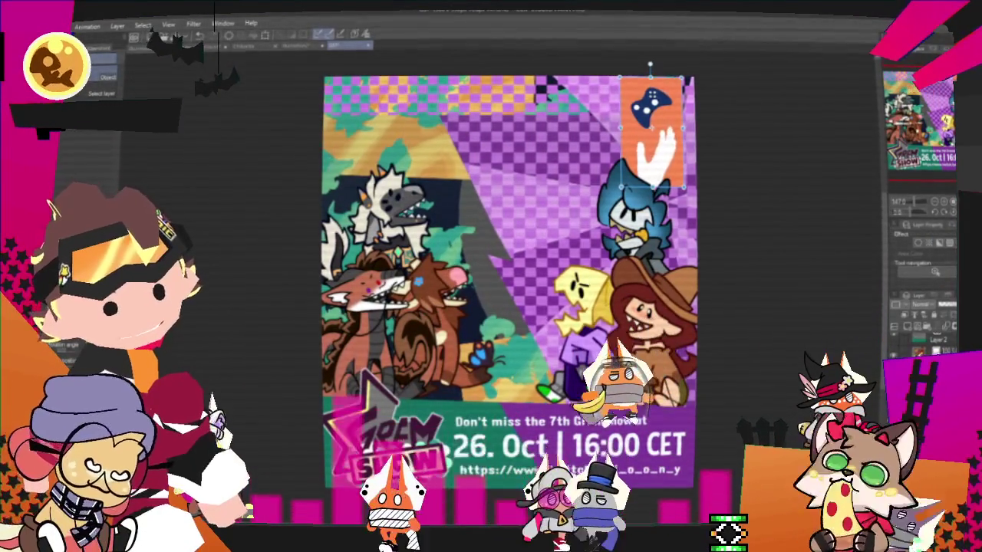
{"action": "key", "text": "p"}
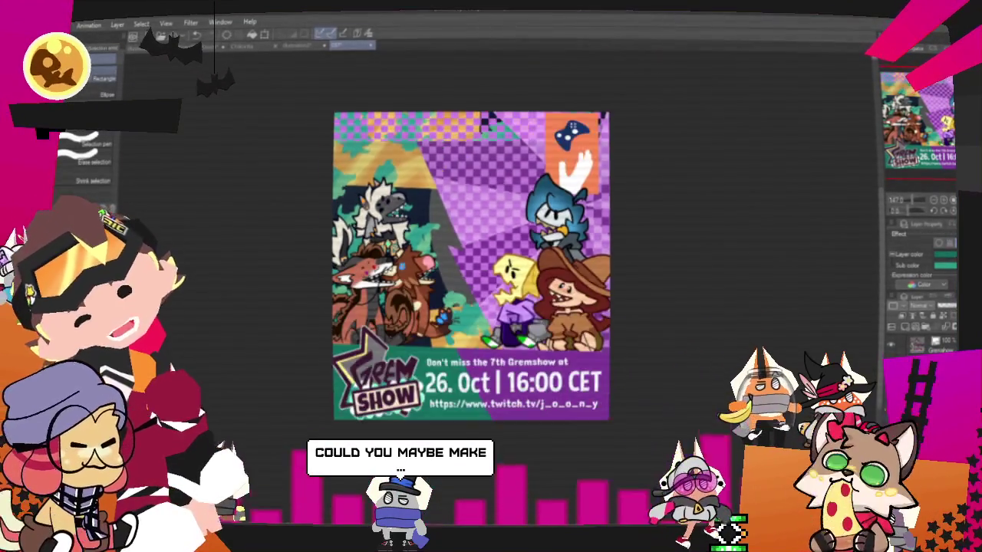
- Select a rectangular strip across the canvas top, fill it teal, and deselect
{"action": "left_click_drag", "start_coordinate": [311, 87], "coordinate": [732, 150]}
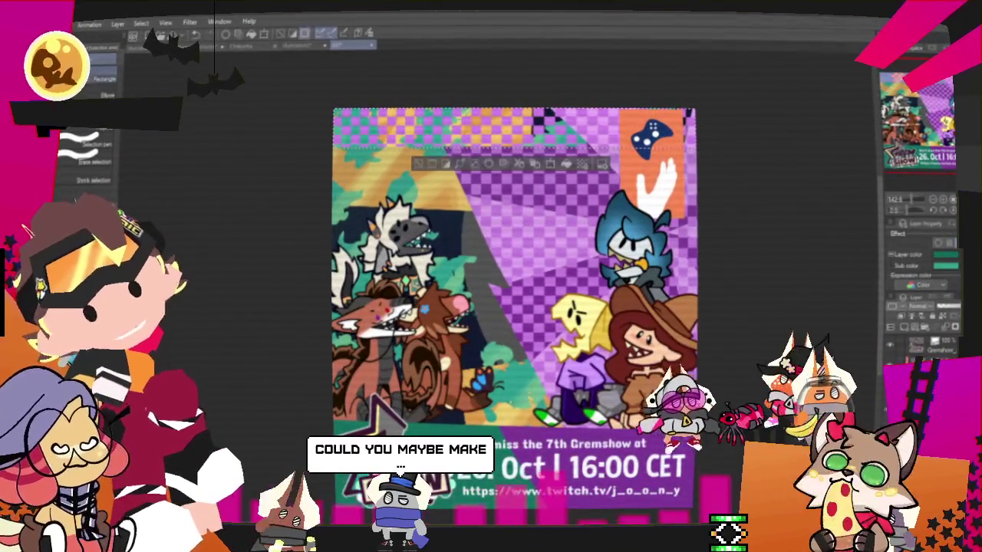
{"action": "left_click", "coordinate": [463, 164]}
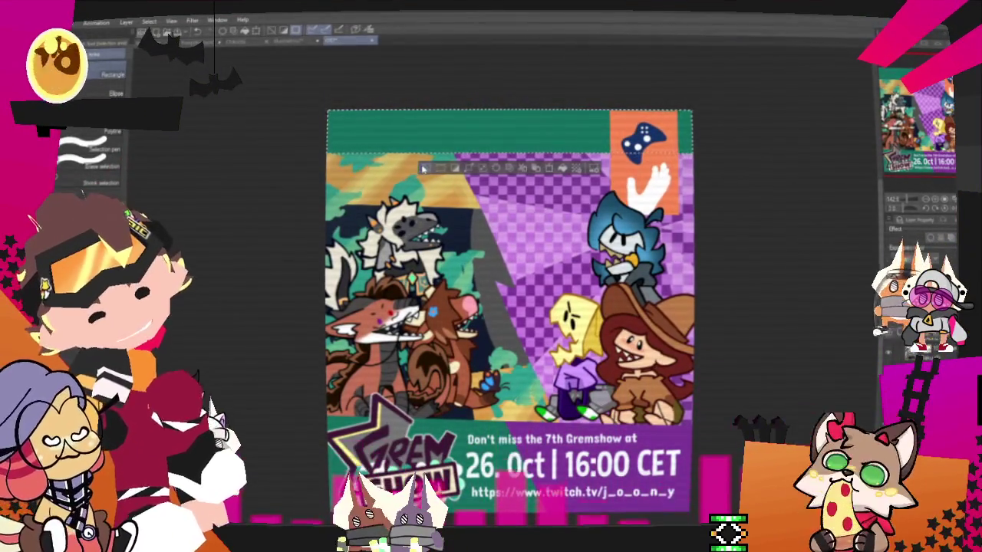
{"action": "key", "text": "ctrl+d"}
{"action": "scroll", "coordinate": [511, 131], "scroll_direction": "up", "scroll_amount": 1}
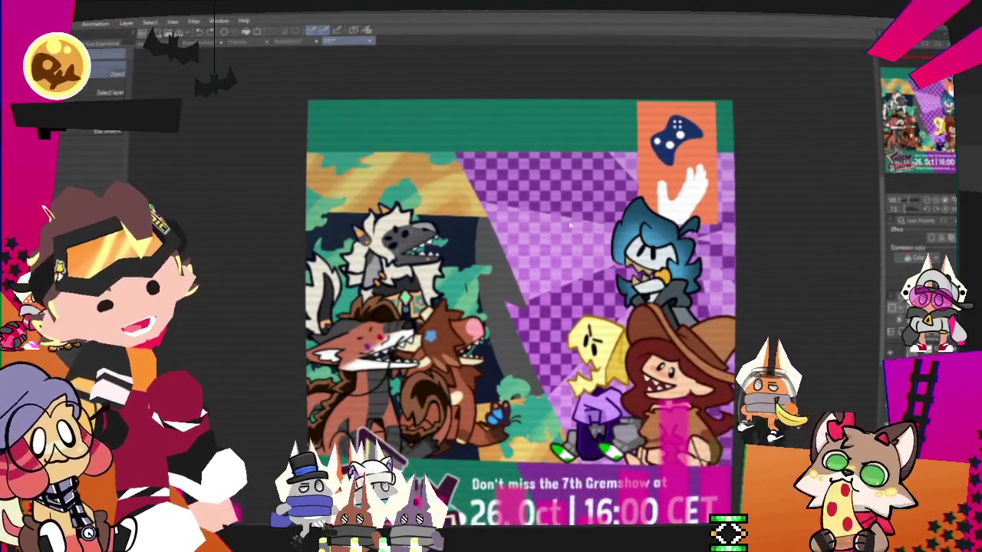
{"action": "key", "text": "ctrl+t"}
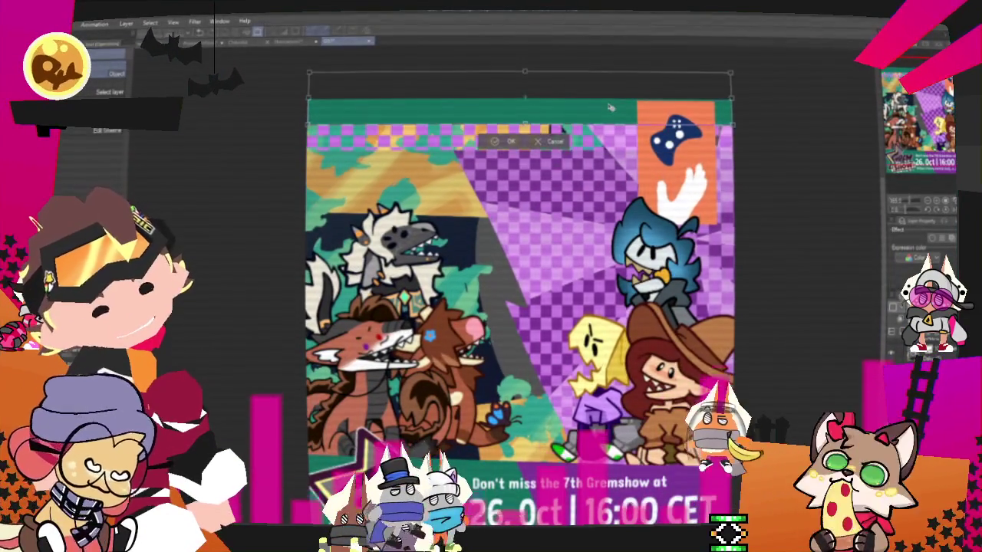
{"action": "key", "text": "Return"}
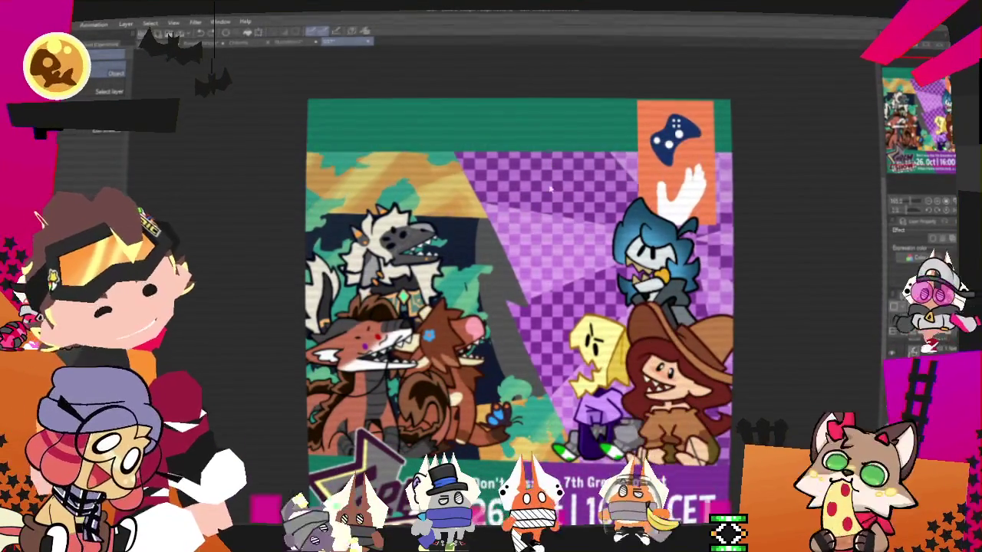
{"action": "scroll", "coordinate": [526, 190], "scroll_direction": "down", "scroll_amount": 1}
- Pick the orange controller banner and nudge it a few pixels right and down
{"action": "scroll", "coordinate": [520, 191], "scroll_direction": "down", "scroll_amount": 1}
{"action": "scroll", "coordinate": [658, 178], "scroll_direction": "up", "scroll_amount": 1}
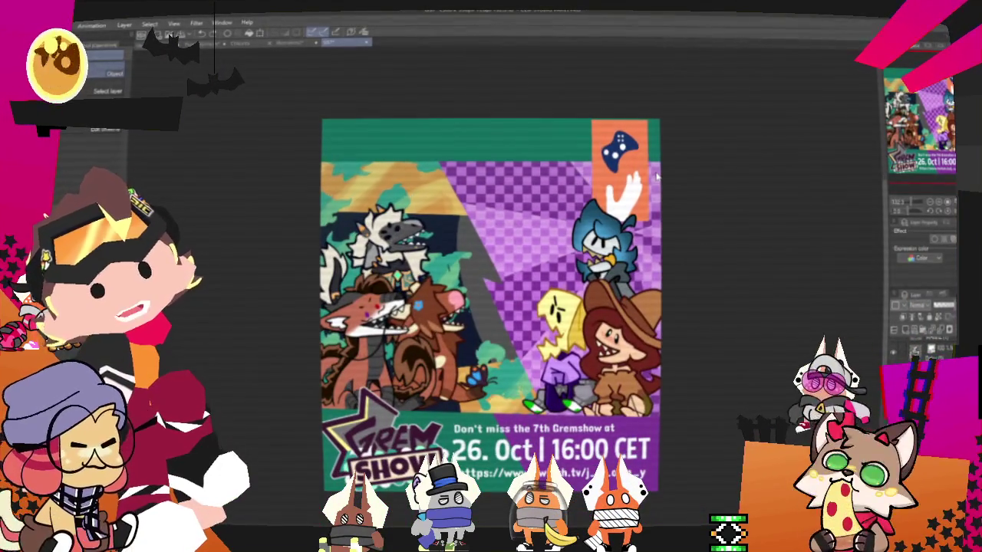
{"action": "scroll", "coordinate": [657, 178], "scroll_direction": "down", "scroll_amount": 1}
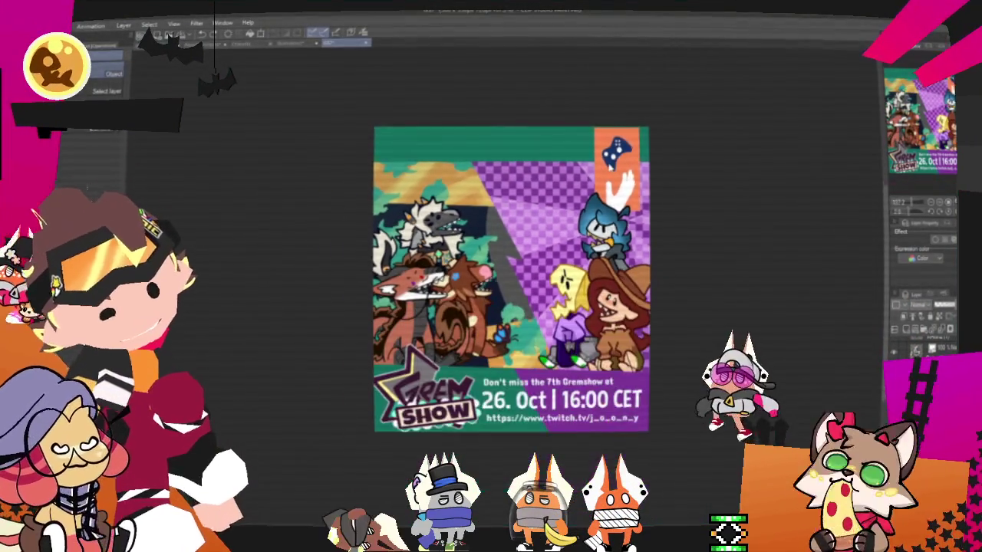
{"action": "scroll", "coordinate": [657, 178], "scroll_direction": "up", "scroll_amount": 1}
{"action": "scroll", "coordinate": [644, 165], "scroll_direction": "up", "scroll_amount": 1}
{"action": "left_click", "coordinate": [623, 151]}
{"action": "left_click_drag", "start_coordinate": [622, 152], "coordinate": [628, 155]}
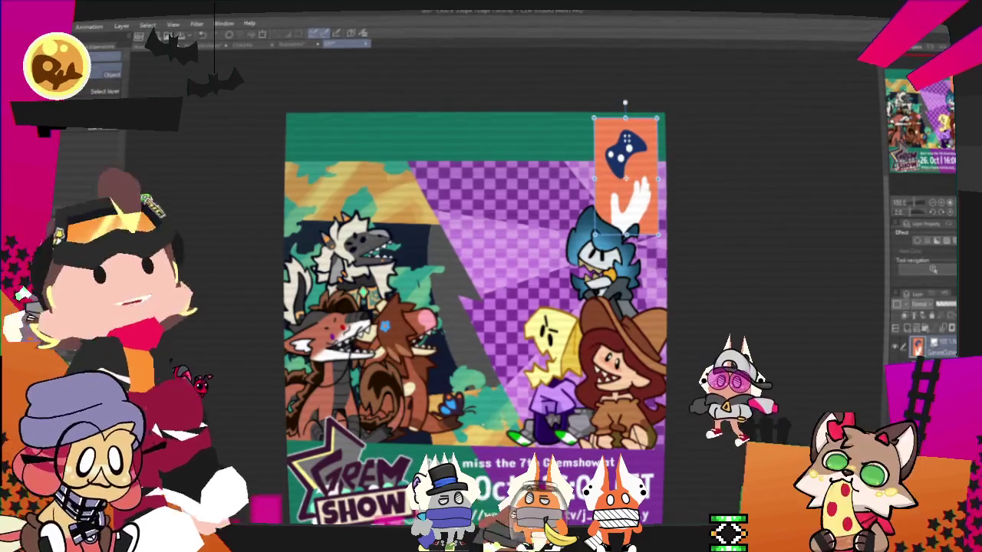
{"action": "scroll", "coordinate": [656, 188], "scroll_direction": "up", "scroll_amount": 1}
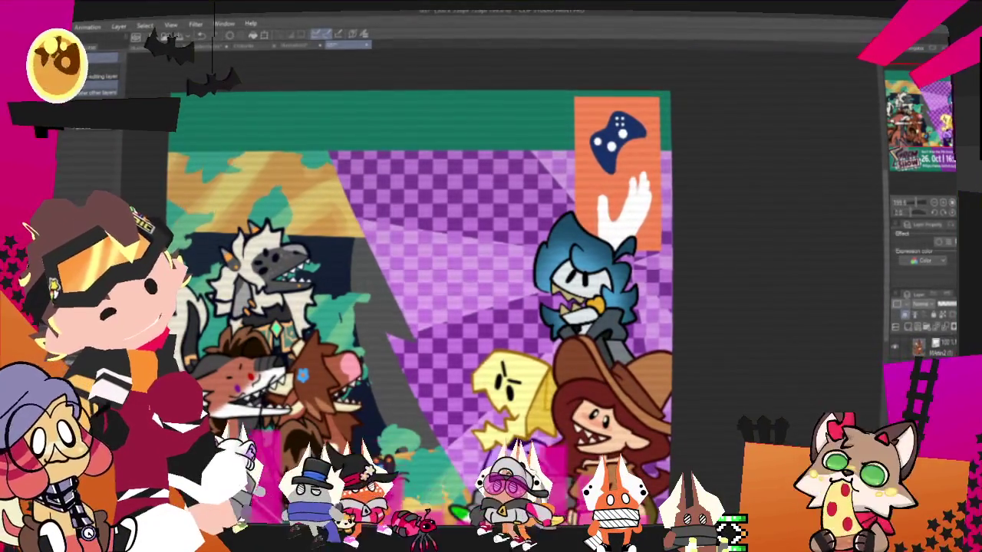
{"action": "scroll", "coordinate": [628, 330], "scroll_direction": "down", "scroll_amount": 1}
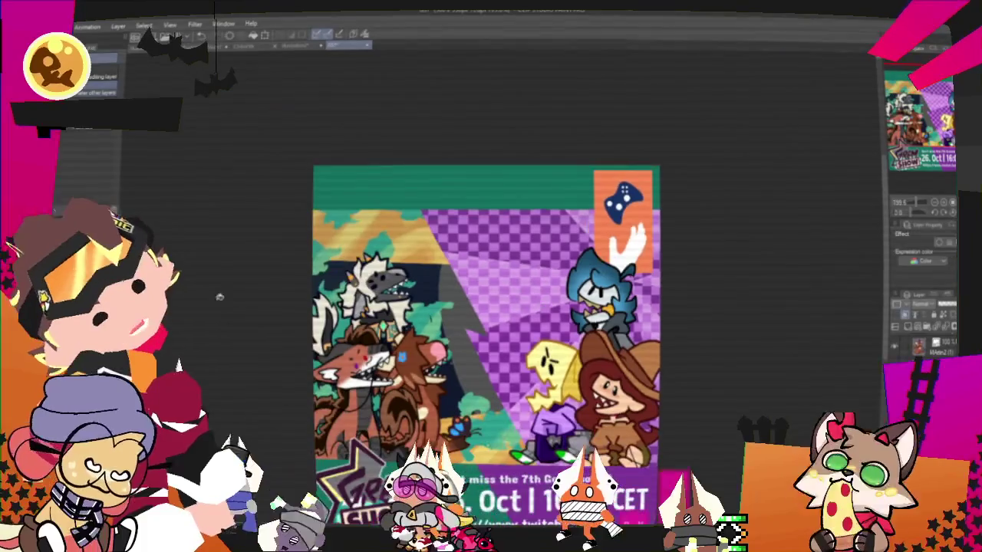
{"action": "scroll", "coordinate": [464, 184], "scroll_direction": "down", "scroll_amount": 2}
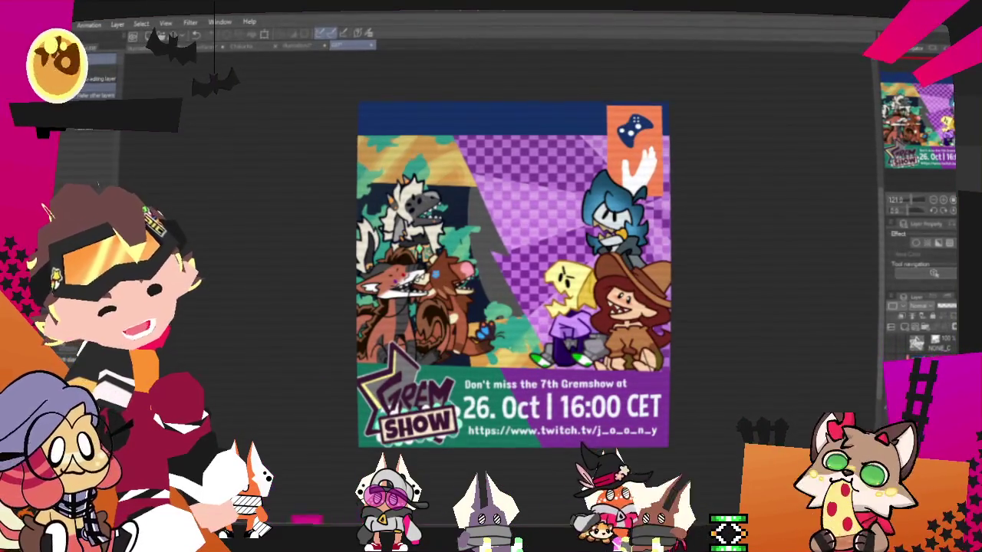
- Transform the background stripes layer, shifting it left and adjusting its width to fit
{"action": "key", "text": "ctrl+t"}
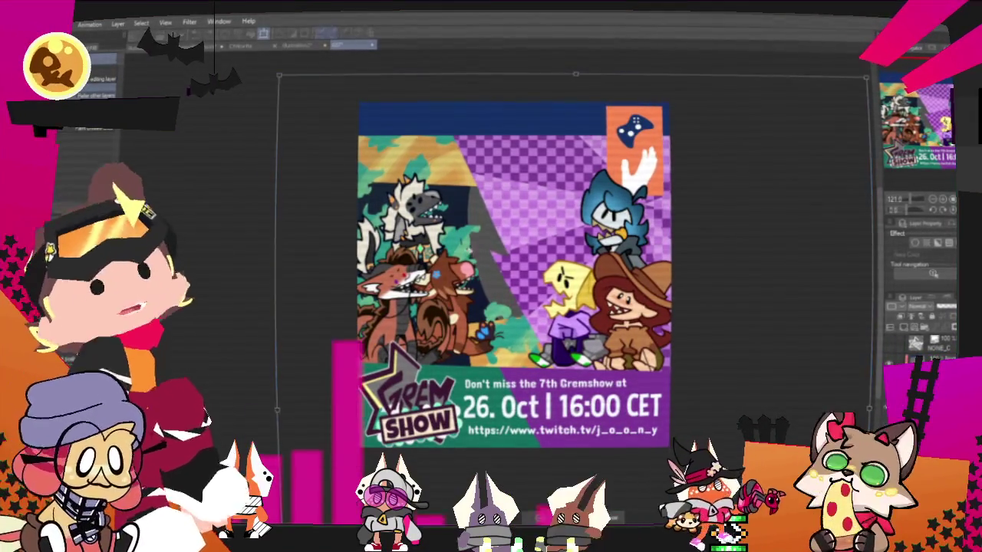
{"action": "left_click_drag", "start_coordinate": [468, 230], "coordinate": [457, 230]}
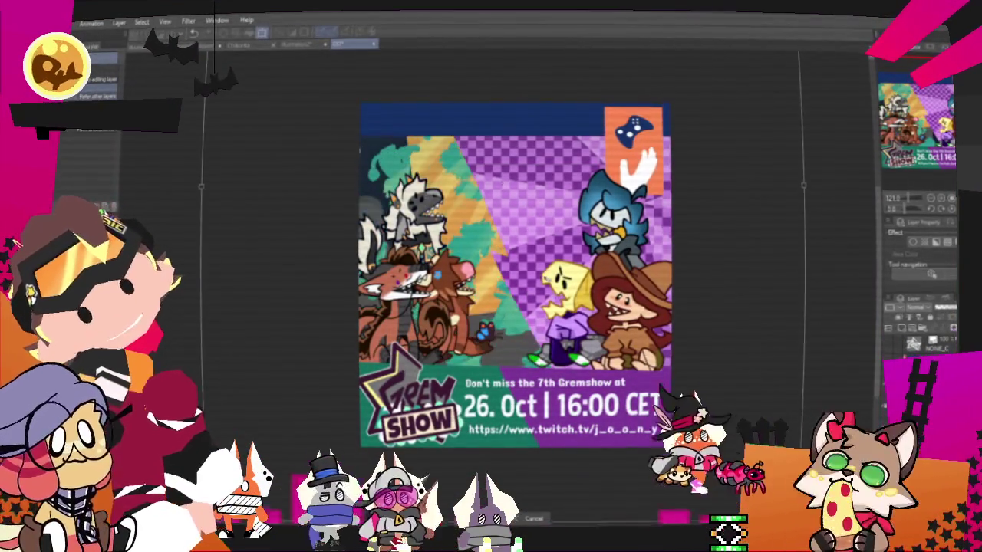
{"action": "left_click_drag", "start_coordinate": [763, 177], "coordinate": [660, 176]}
{"action": "left_click_drag", "start_coordinate": [659, 230], "coordinate": [556, 230]}
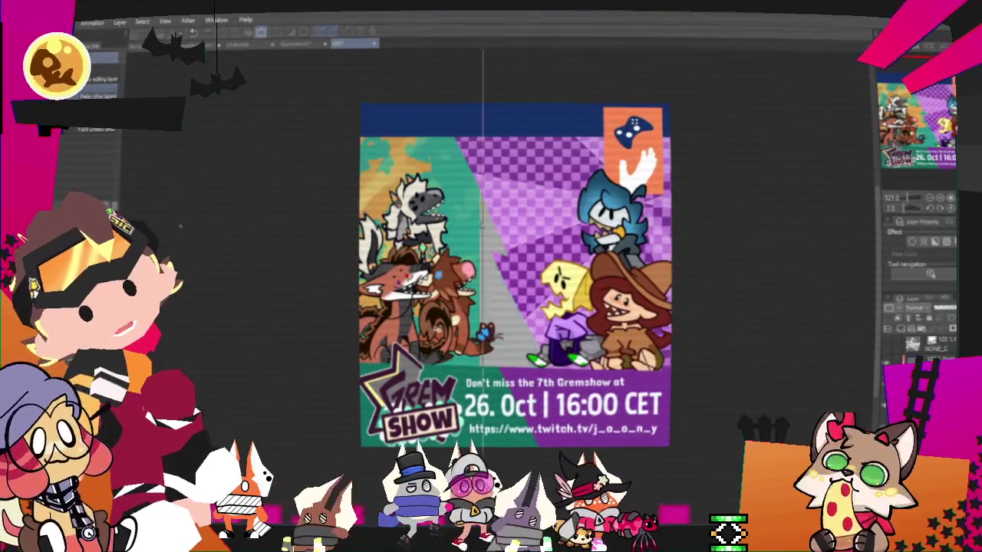
{"action": "mouse_move", "coordinate": [256, 247]}
{"action": "left_mouse_down"}
{"action": "mouse_move", "coordinate": [312, 218]}
{"action": "mouse_move", "coordinate": [255, 227]}
{"action": "left_mouse_up"}
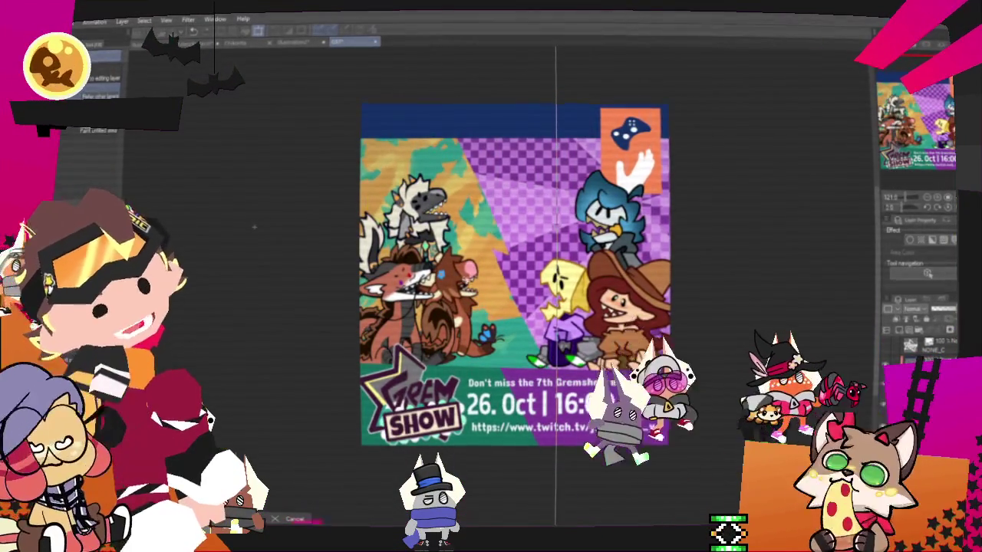
{"action": "left_click_drag", "start_coordinate": [254, 269], "coordinate": [279, 201]}
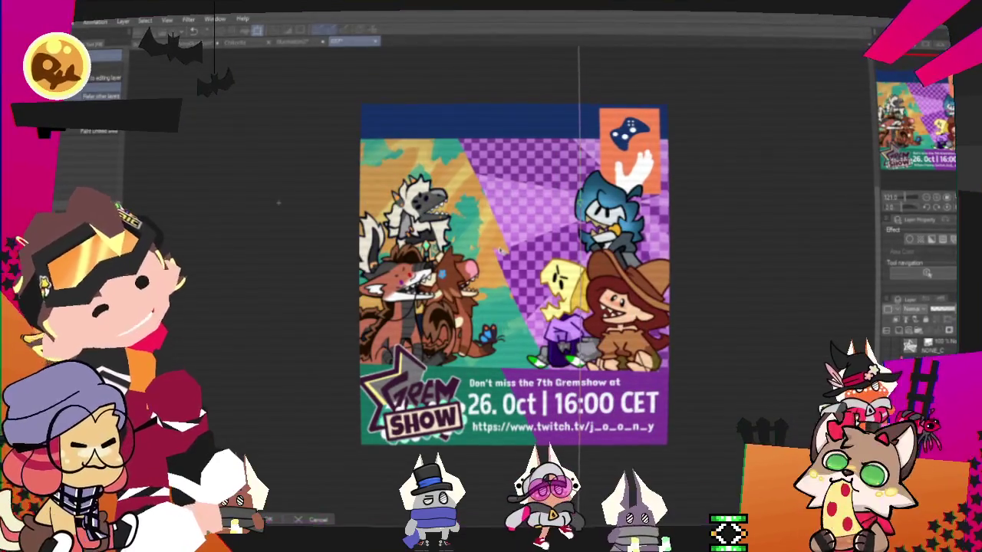
{"action": "left_click_drag", "start_coordinate": [270, 210], "coordinate": [252, 226]}
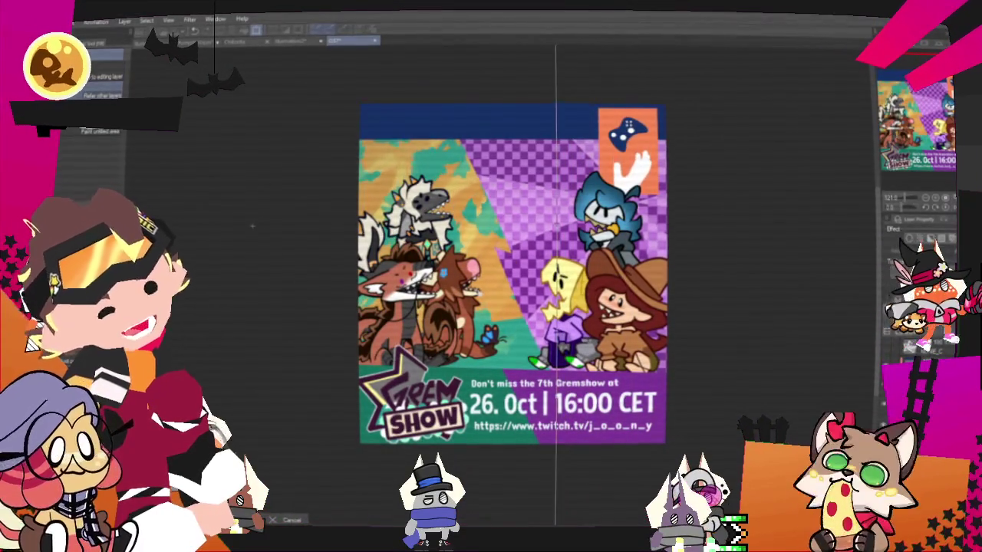
{"action": "left_click_drag", "start_coordinate": [246, 231], "coordinate": [217, 266]}
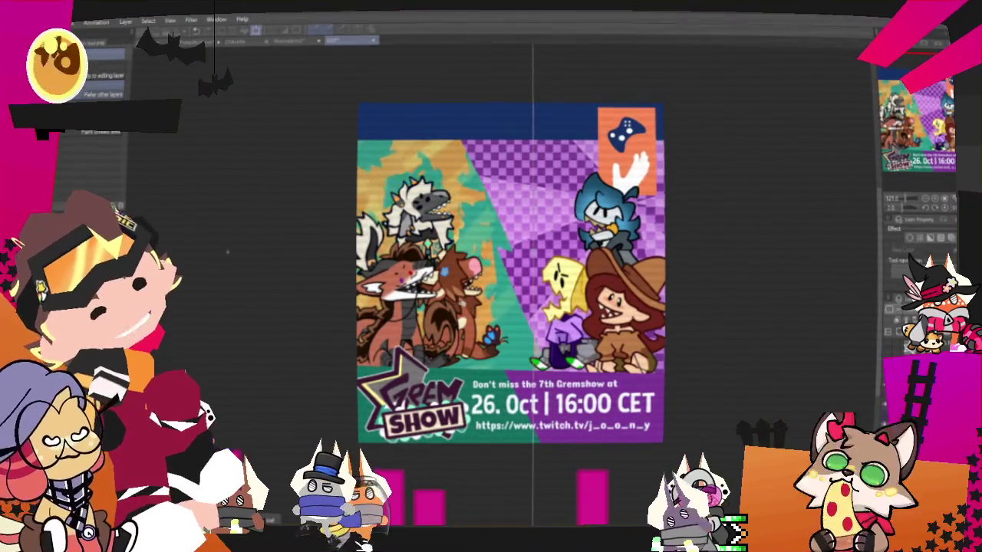
{"action": "left_click_drag", "start_coordinate": [216, 264], "coordinate": [242, 256]}
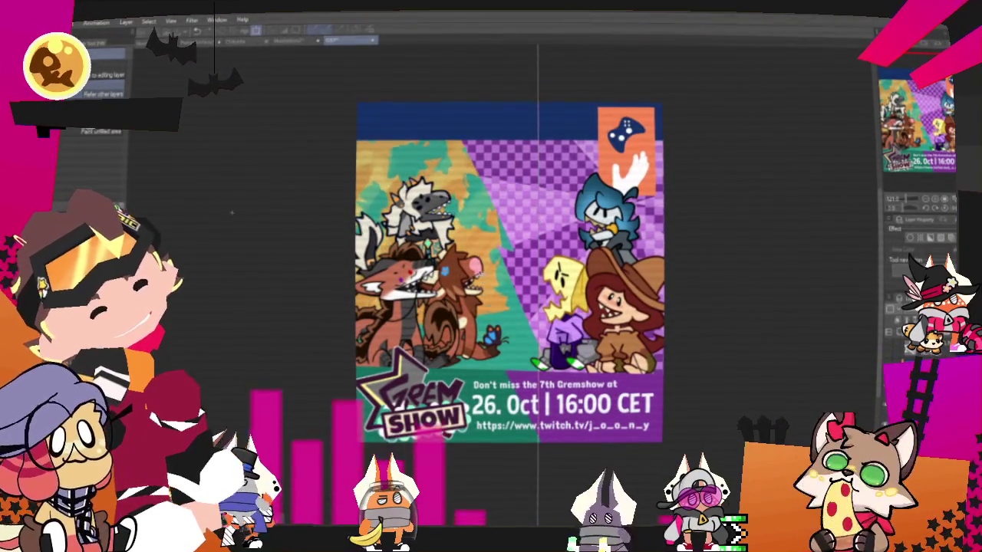
{"action": "key", "text": "ctrl+t"}
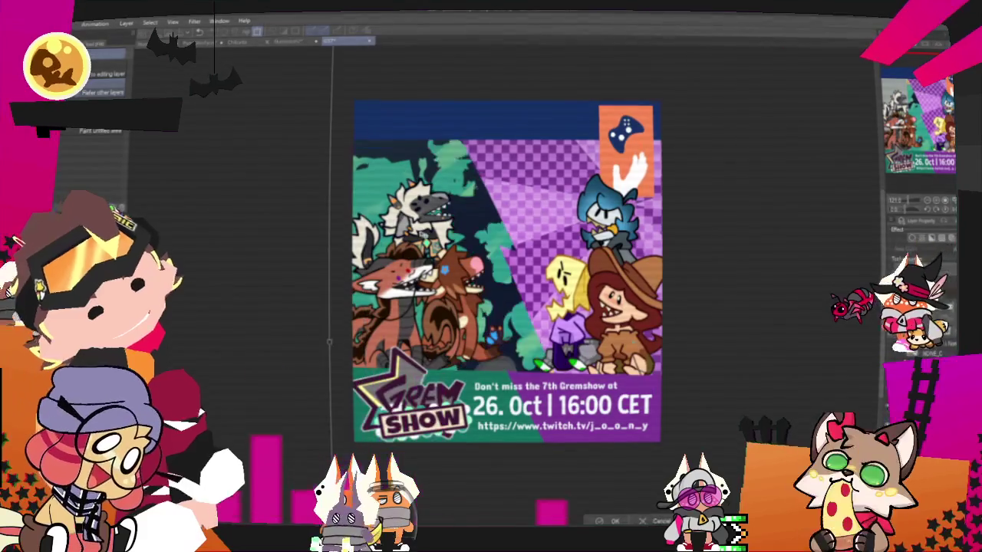
- Stretch the leafy background shape downward to fill the taller poster, then zoom out
{"action": "scroll", "coordinate": [451, 240], "scroll_direction": "up", "scroll_amount": 1}
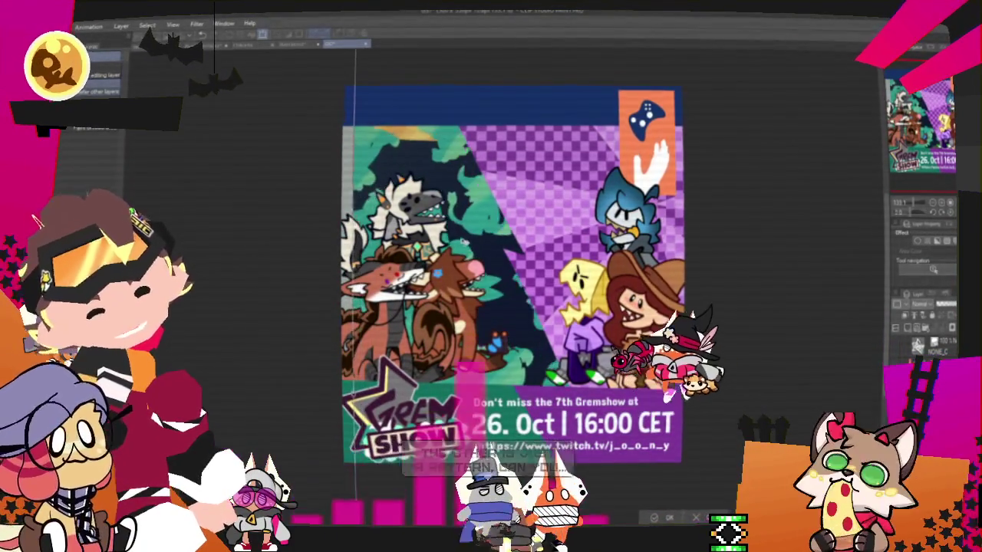
{"action": "scroll", "coordinate": [784, 269], "scroll_direction": "down", "scroll_amount": 1}
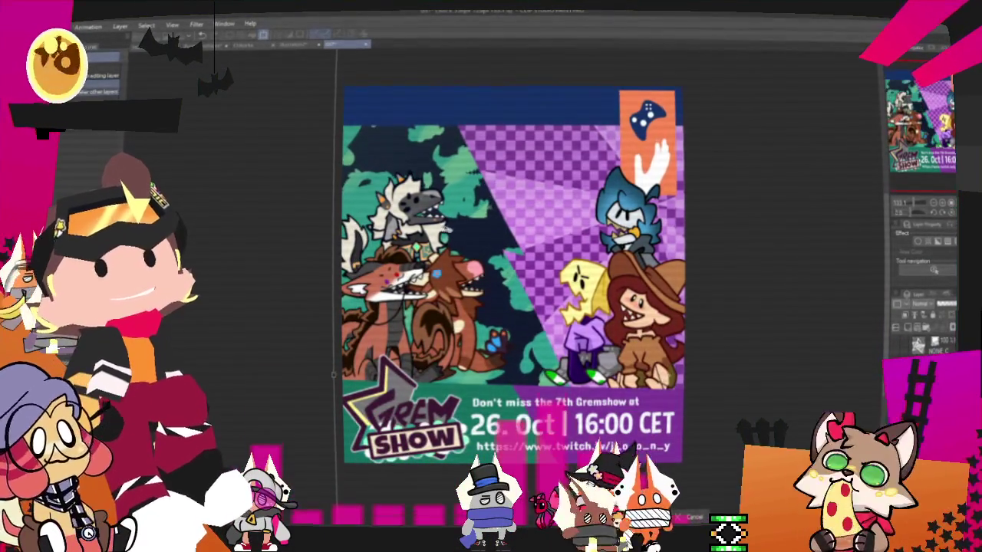
{"action": "scroll", "coordinate": [784, 269], "scroll_direction": "down", "scroll_amount": 1}
{"action": "scroll", "coordinate": [784, 269], "scroll_direction": "down", "scroll_amount": 2}
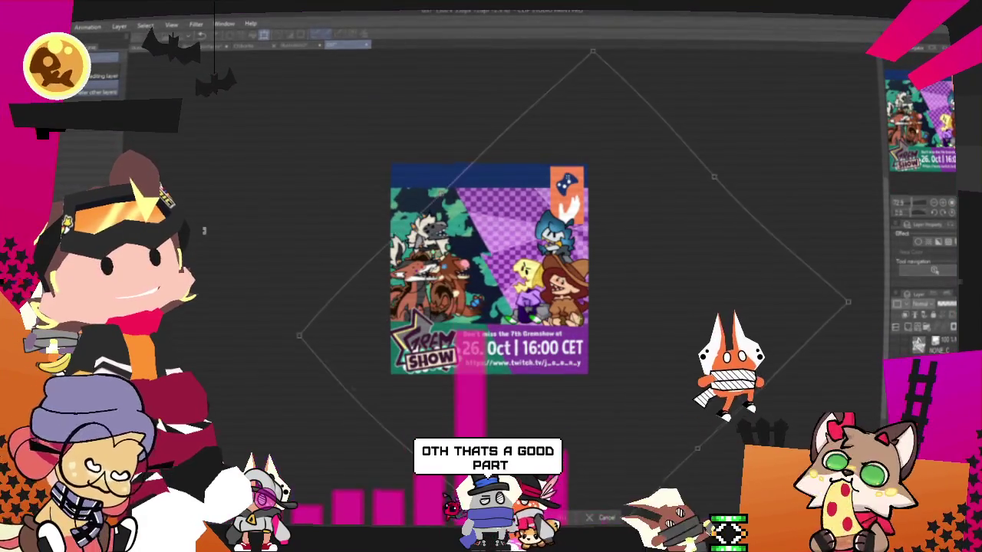
{"action": "scroll", "coordinate": [438, 310], "scroll_direction": "up", "scroll_amount": 1}
{"action": "scroll", "coordinate": [438, 309], "scroll_direction": "up", "scroll_amount": 2}
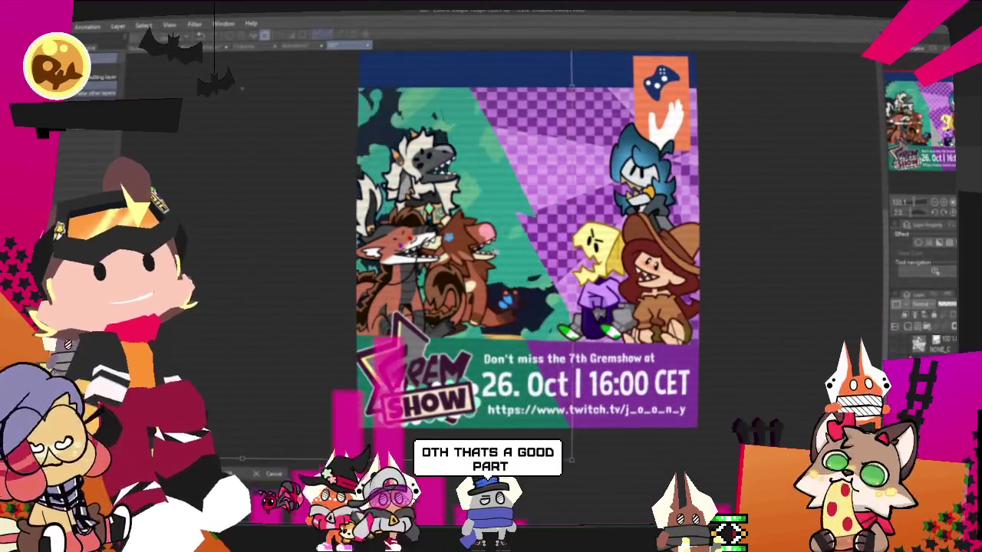
{"action": "left_click_drag", "start_coordinate": [568, 455], "coordinate": [567, 477]}
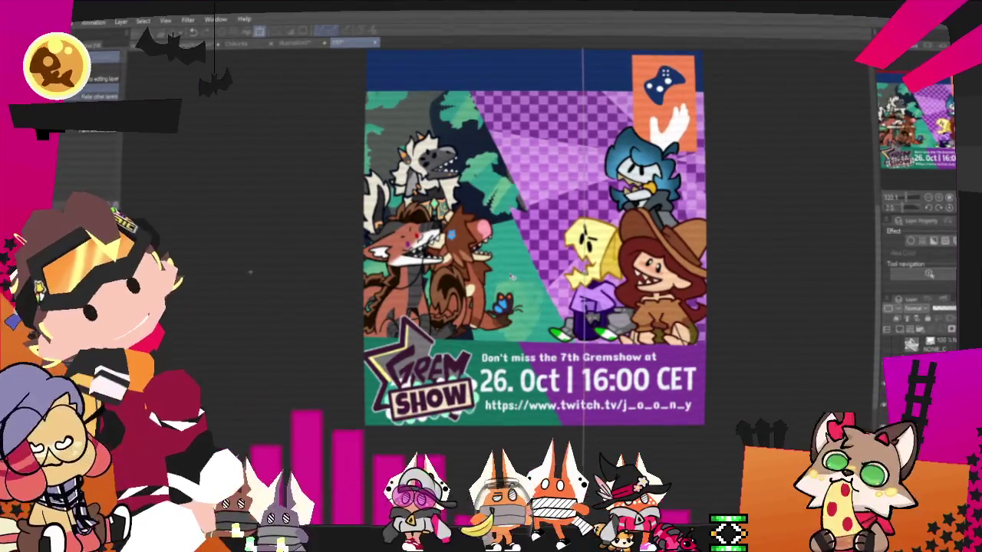
{"action": "key", "text": "ctrl+minus"}
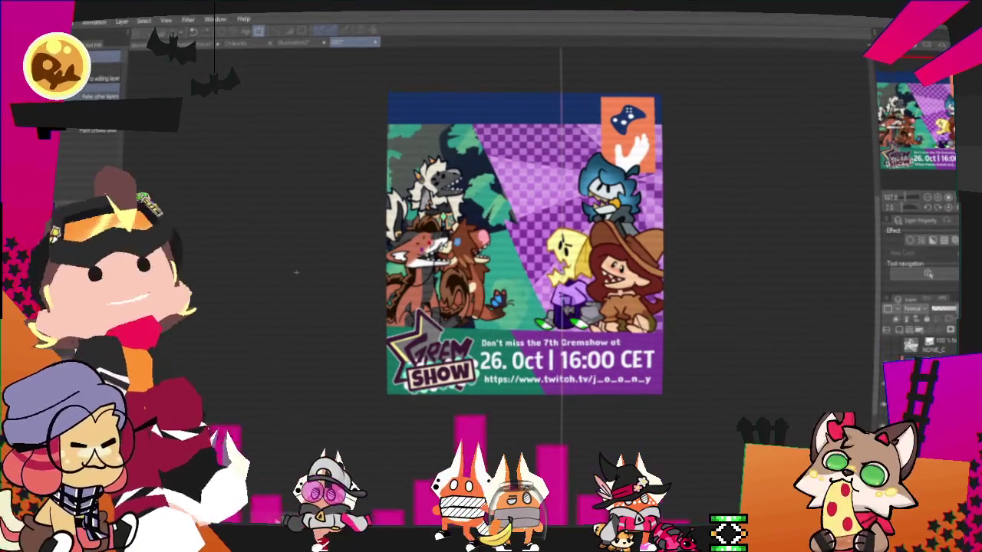
- Outline the bottom event-text panel with a polyline selection, recolour it dark blue, and deselect
{"action": "scroll", "coordinate": [497, 123], "scroll_direction": "up", "scroll_amount": 2}
{"action": "scroll", "coordinate": [512, 253], "scroll_direction": "down", "scroll_amount": 2}
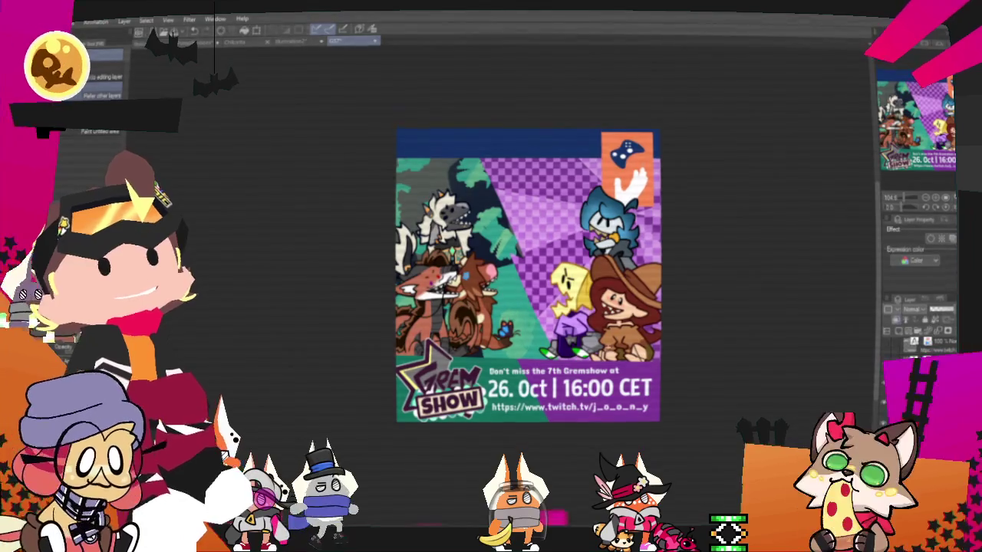
{"action": "scroll", "coordinate": [578, 347], "scroll_direction": "up", "scroll_amount": 2}
{"action": "key", "text": "p"}
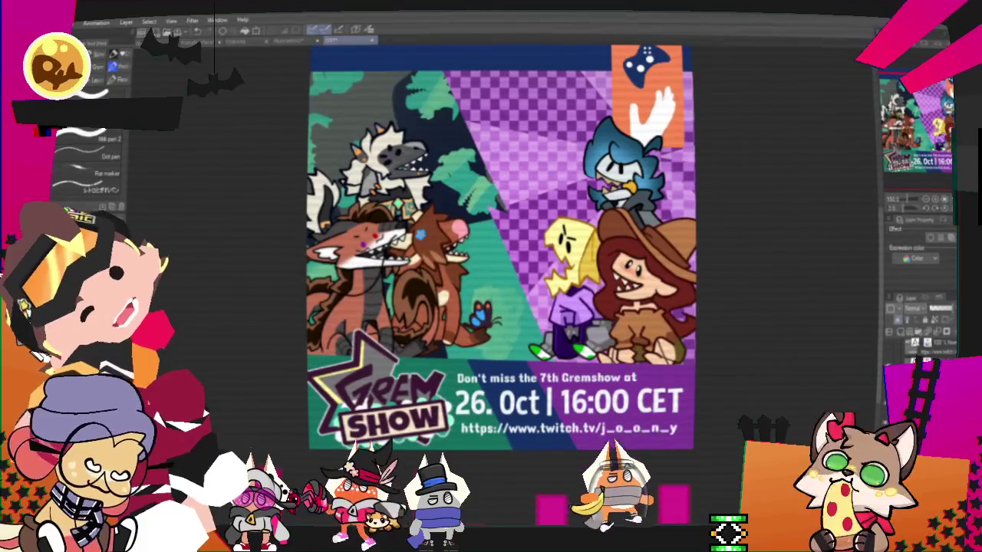
{"action": "key", "text": "m"}
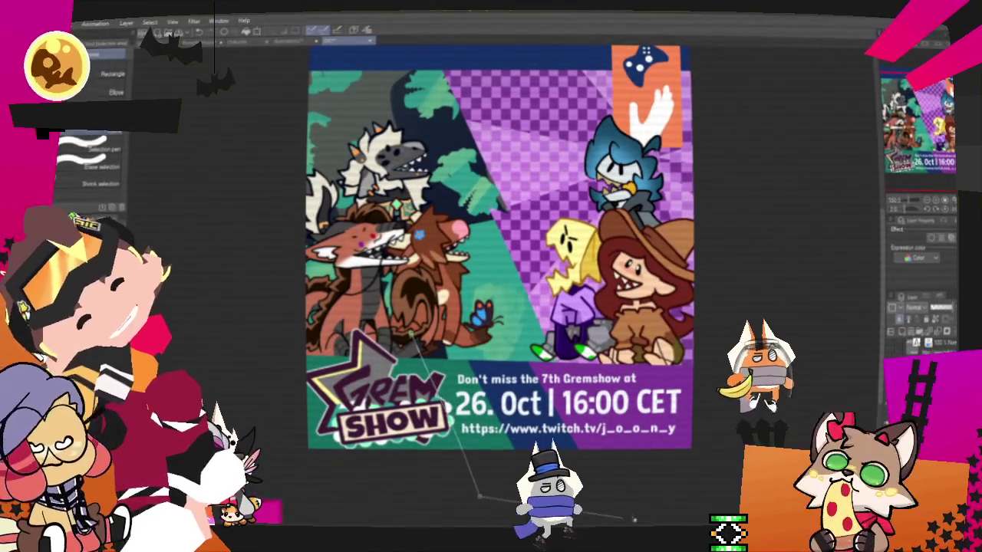
{"action": "double_click", "coordinate": [583, 333]}
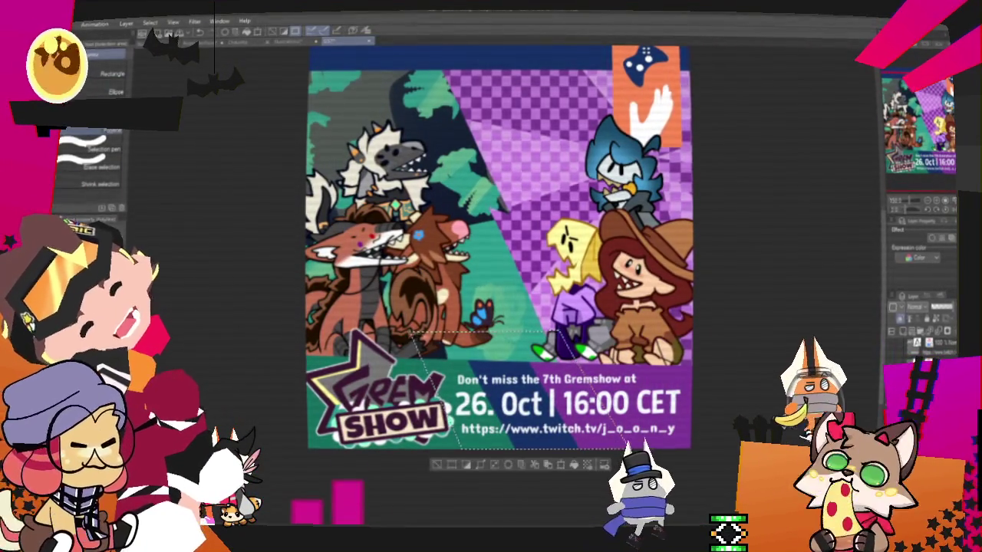
{"action": "key", "text": "ctrl+d"}
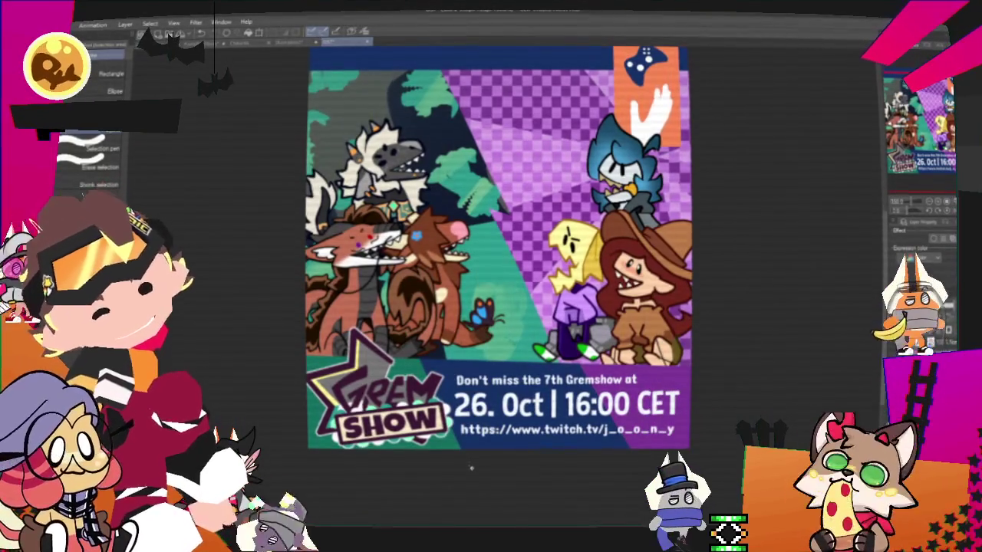
{"action": "key", "text": "b"}
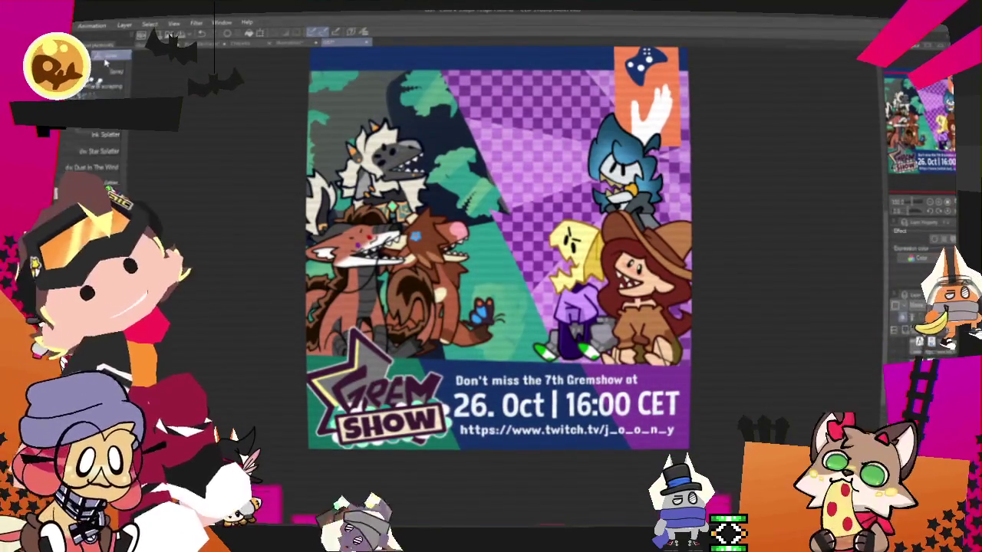